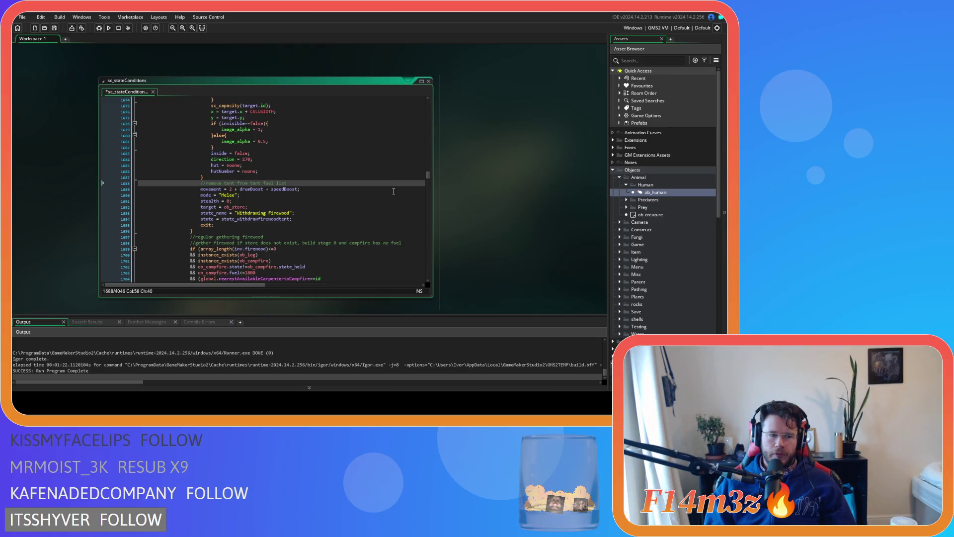
Step: Save sc_stateConditions and move to the '//remove tent from tent fuel list' block near line 1688
key(ctrl+s)
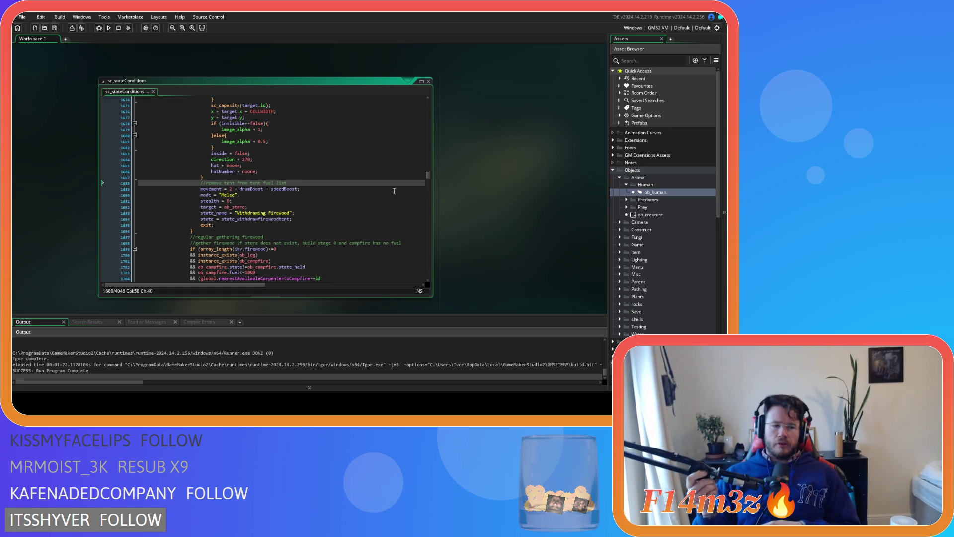
key(Up)
key(Up)
key(Up)
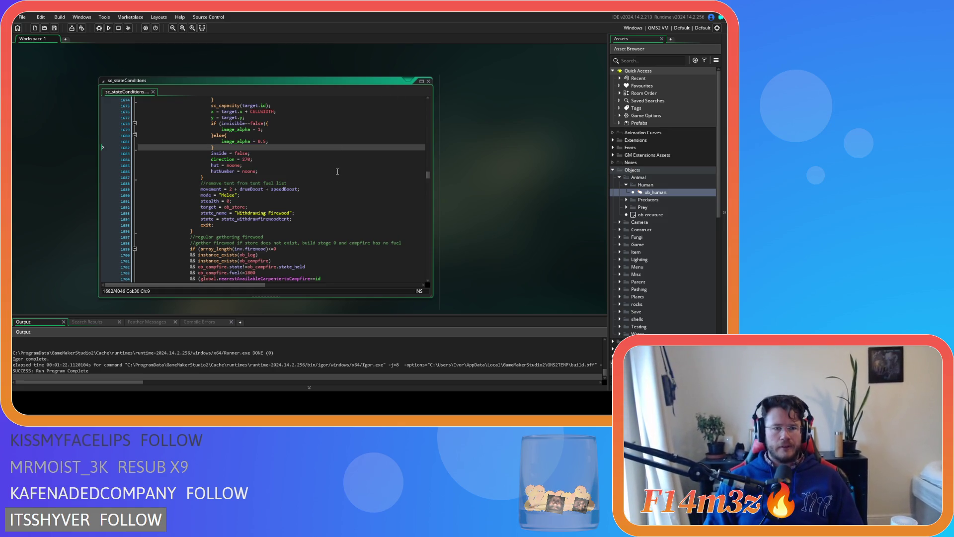
Step: Review the hutNumber and 'Withdrawing Firewood' state lines (1682–1693), then expand the Game folder
click(337, 171)
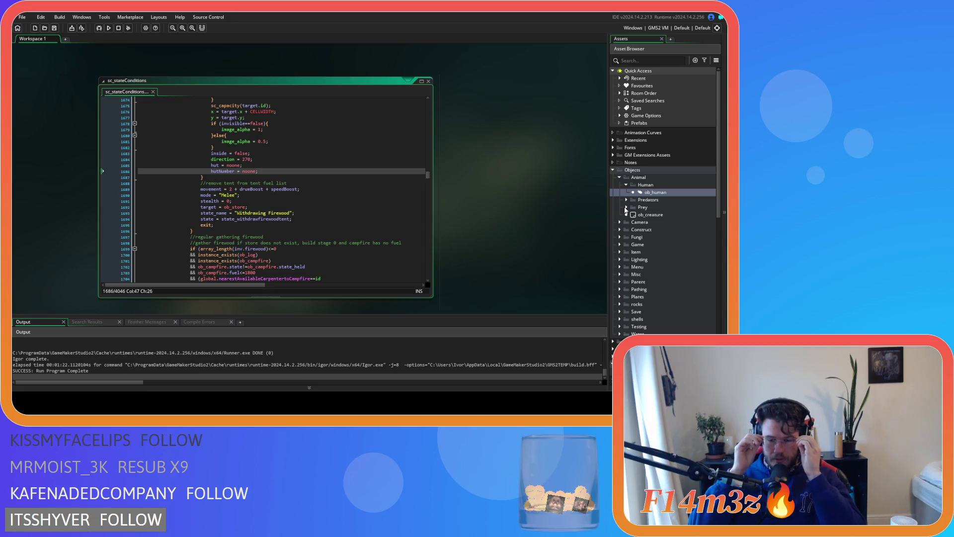
click(353, 213)
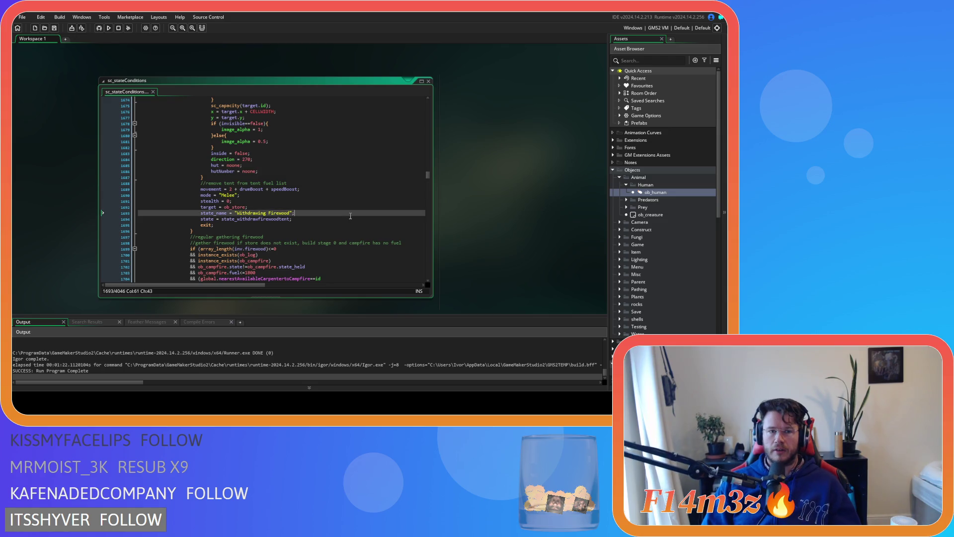
scroll(356, 218, up, 3)
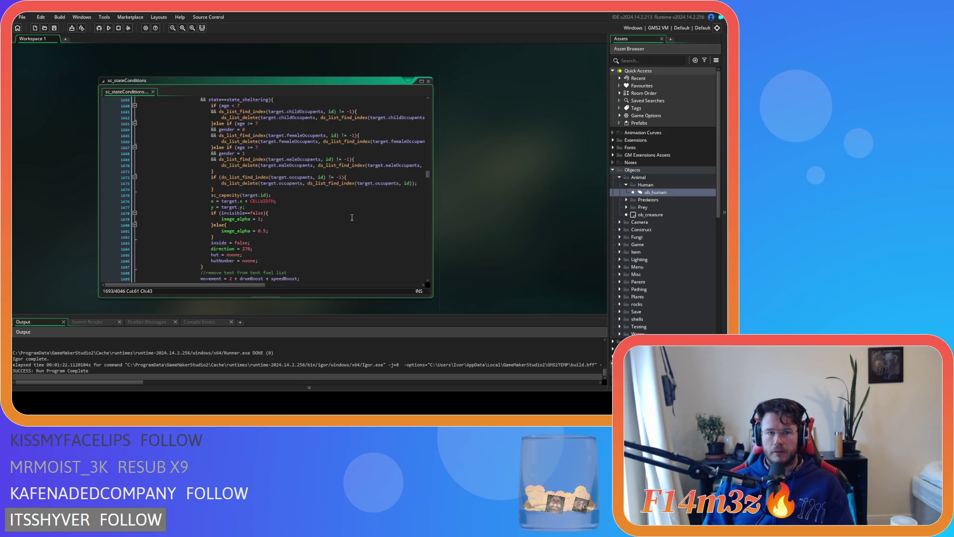
scroll(352, 217, down, 1)
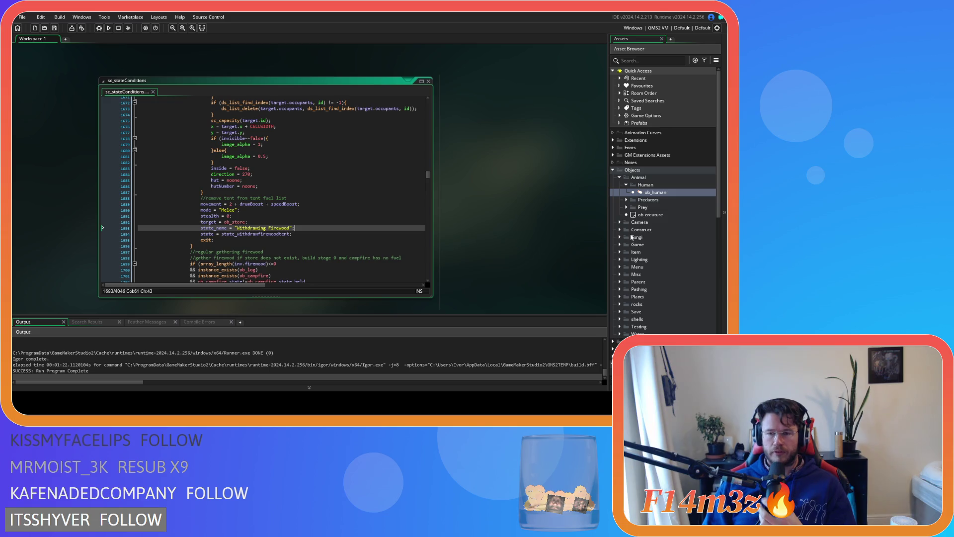
click(619, 245)
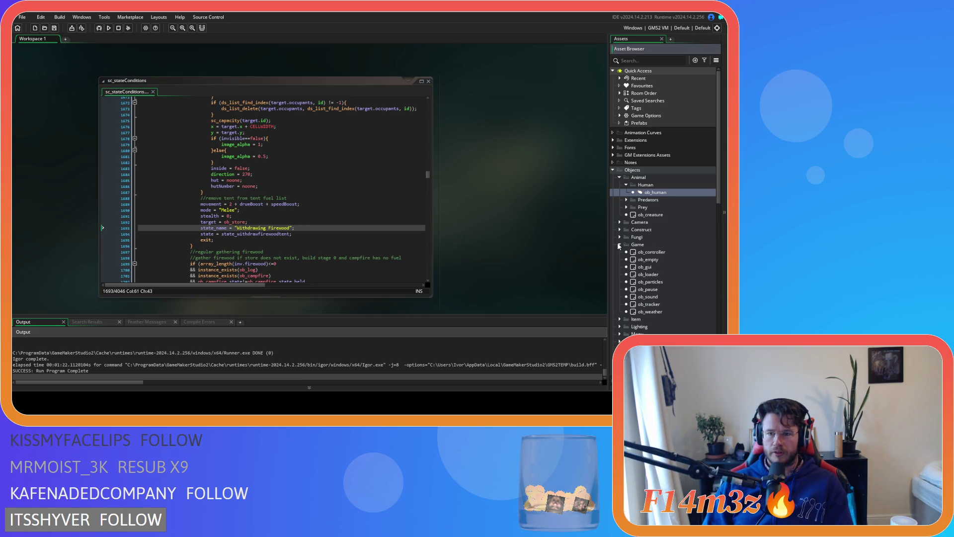
Step: Collapse the Game folder and open ob_campfire from the Construct folder
click(619, 245)
click(620, 229)
double_click(627, 237)
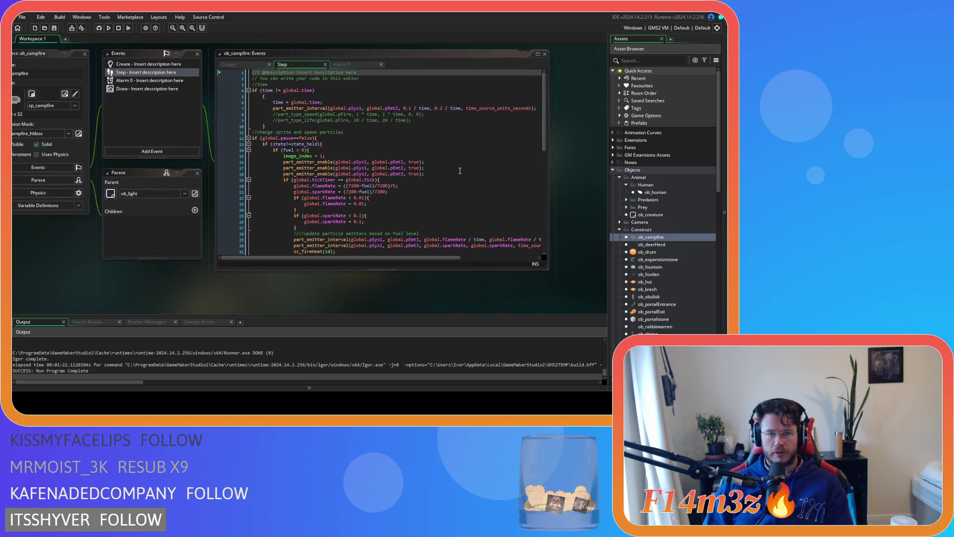
scroll(401, 163, down, 7)
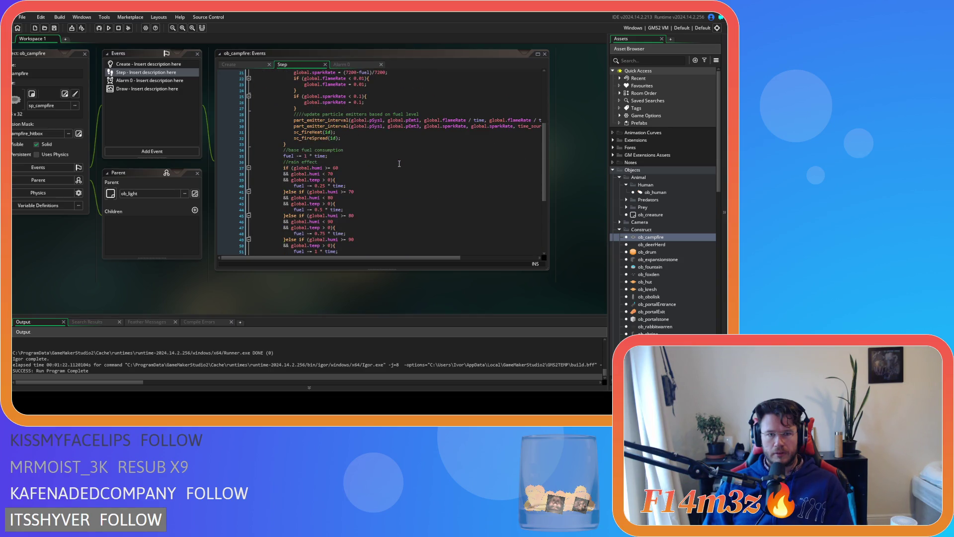
scroll(384, 153, up, 3)
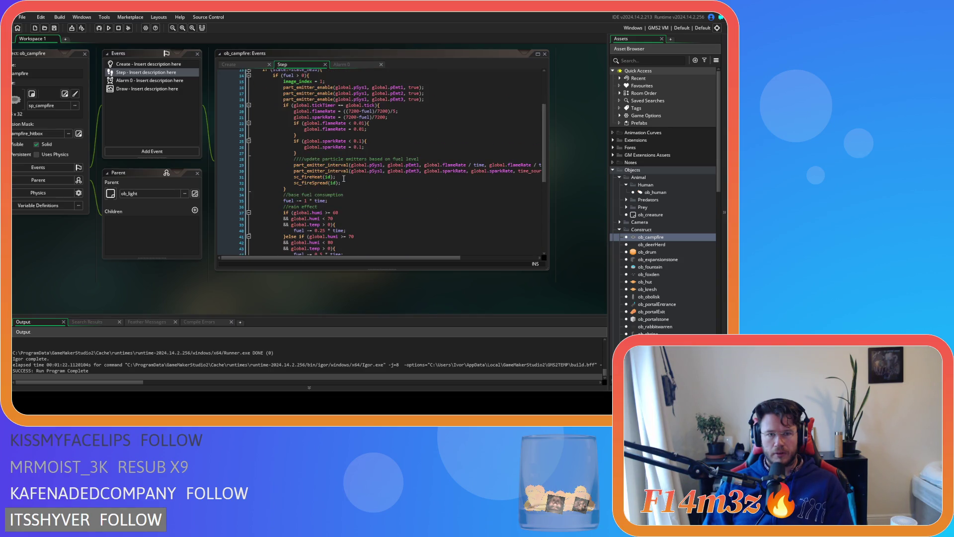
Step: Review ob_campfire's Step fuel consumption code, including the windSpd wind effect line
click(334, 189)
scroll(338, 191, down, 3)
scroll(351, 202, down, 2)
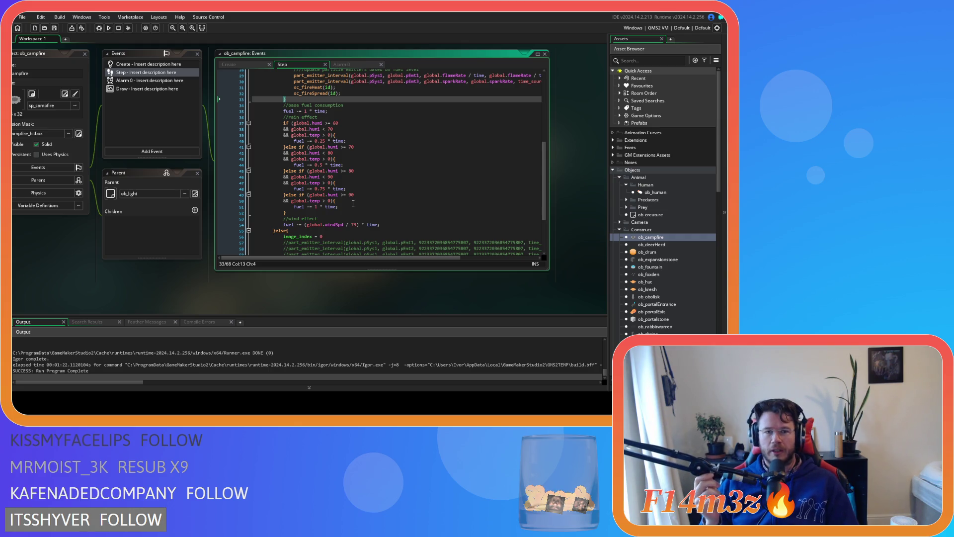
click(350, 230)
click(349, 219)
click(332, 224)
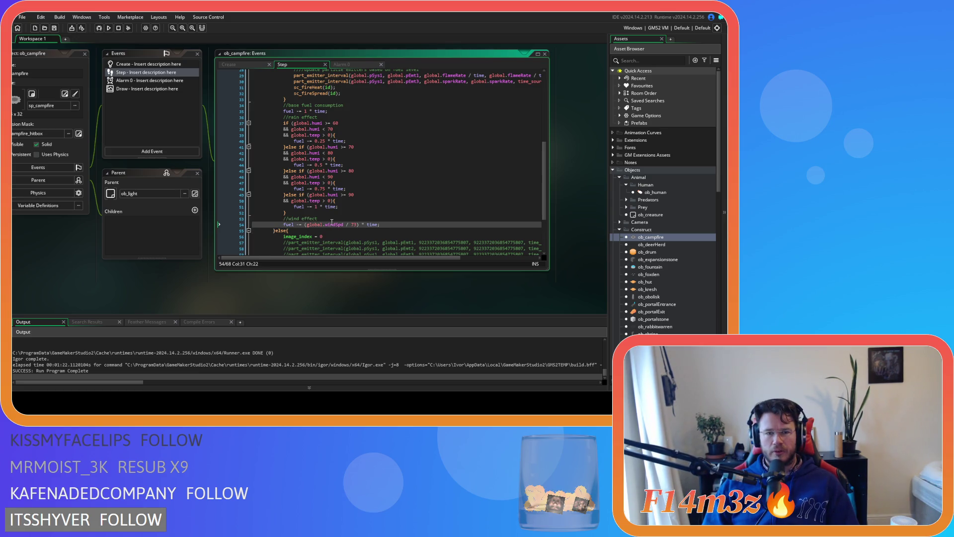
mouse_move(330, 223)
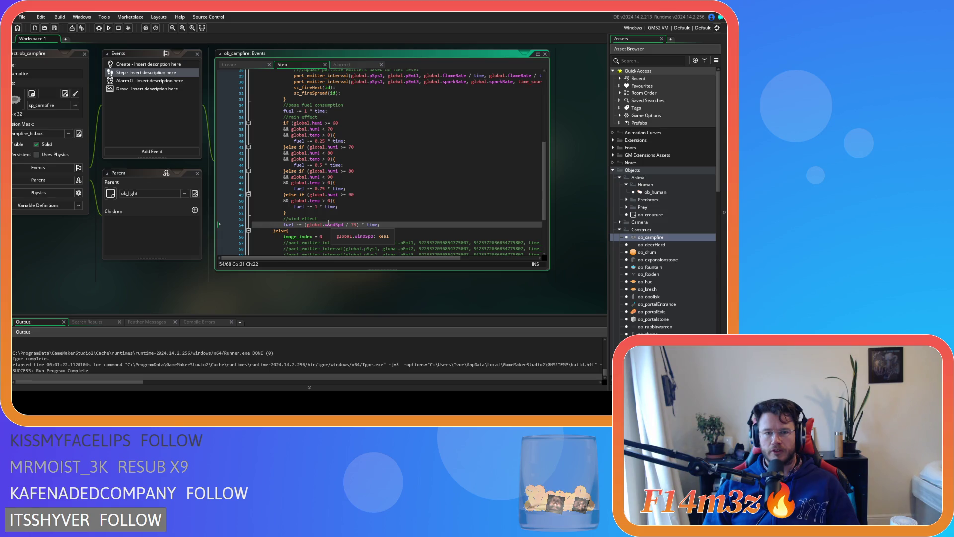
click(388, 225)
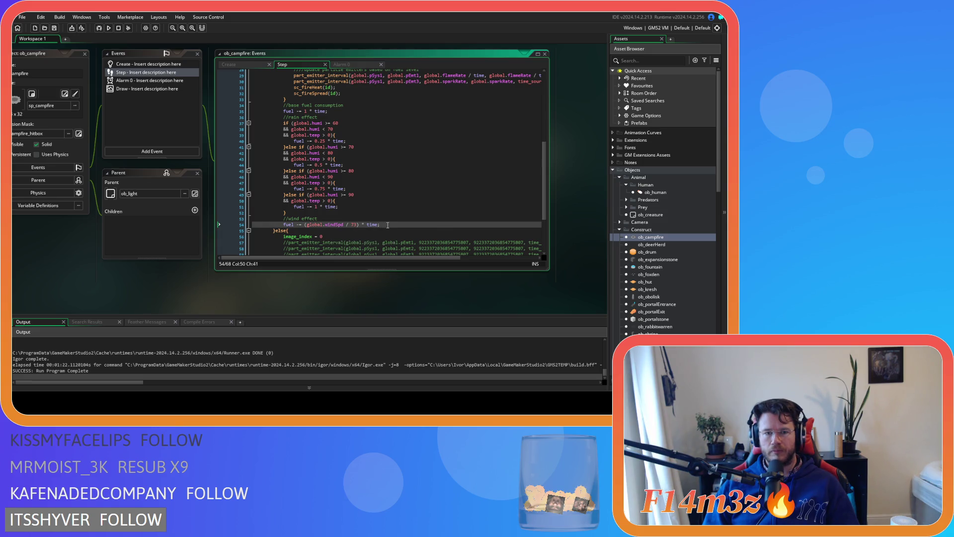
scroll(388, 225, up, 4)
scroll(387, 226, down, 3)
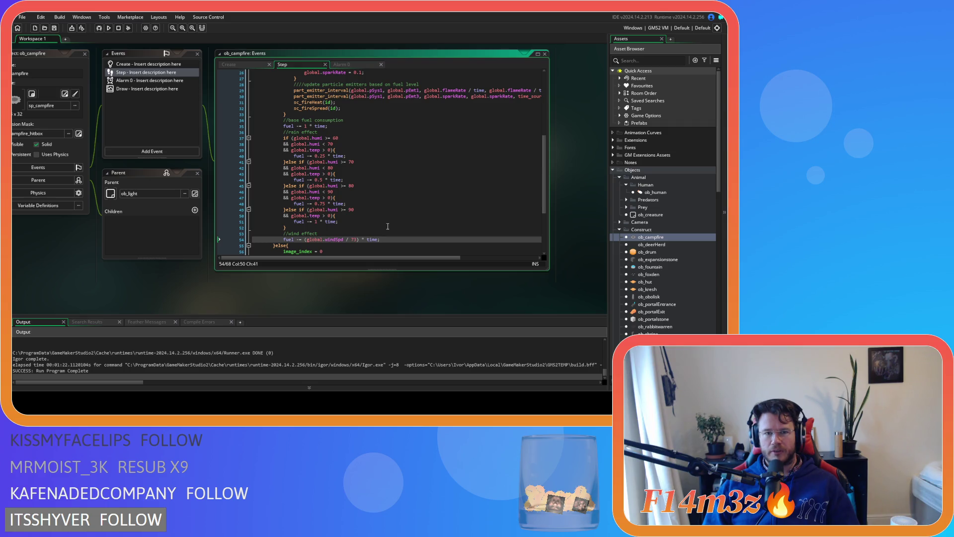
Step: Copy the word 'fuel' from line 35 and jump to ob_human's Create event code
double_click(287, 127)
right_click(292, 126)
click(316, 138)
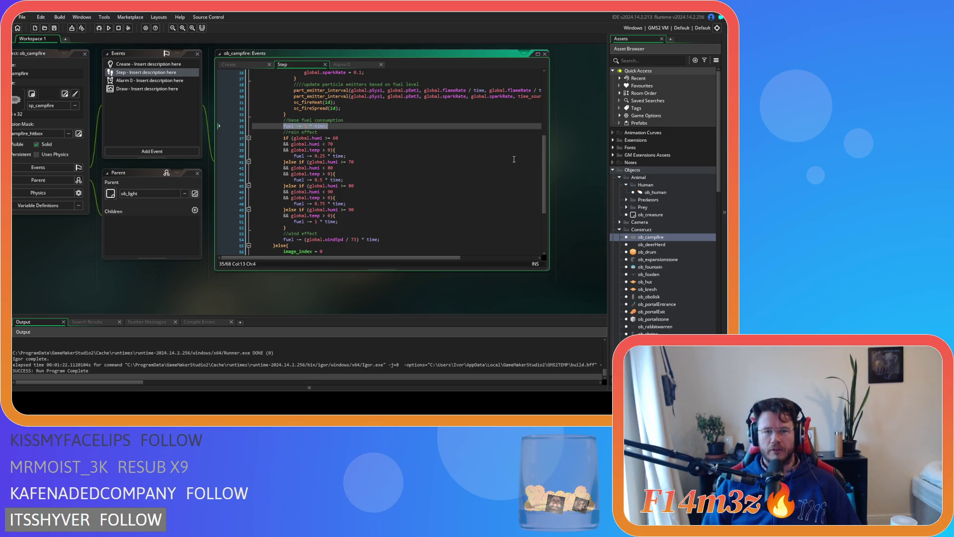
right_click(324, 132)
click(338, 135)
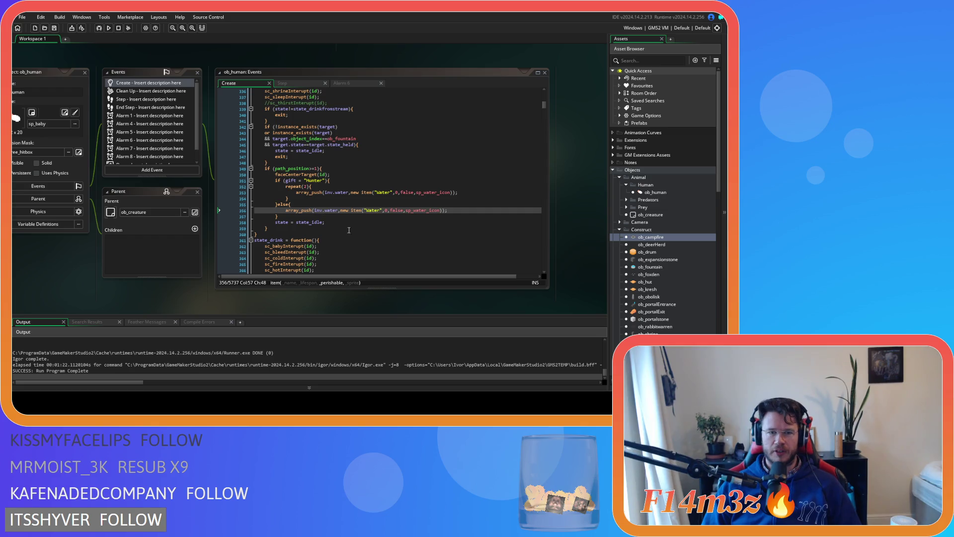
Step: Inspect ob_human's fountain-drinking code around the faceCenterTarget line and Water inventory additions
click(378, 175)
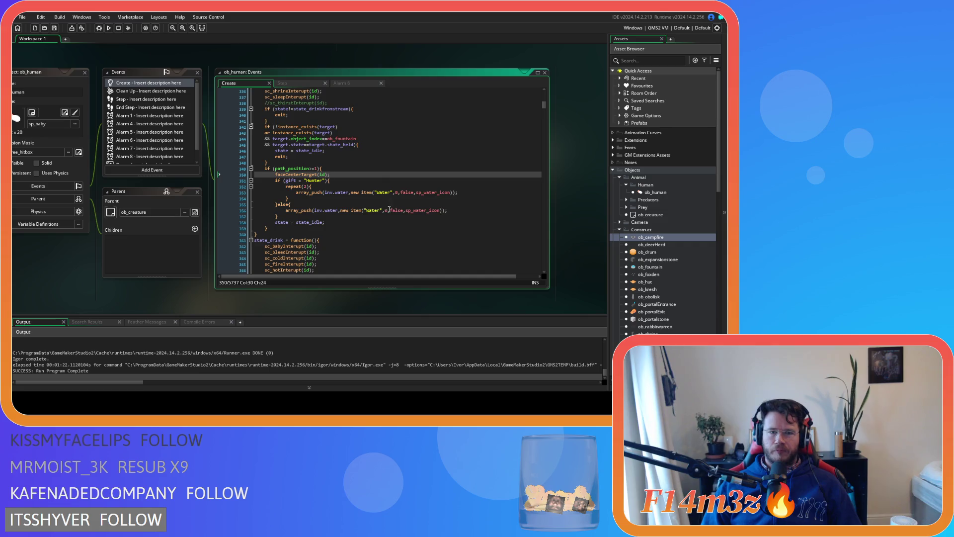
scroll(390, 208, down, 15)
scroll(385, 211, up, 15)
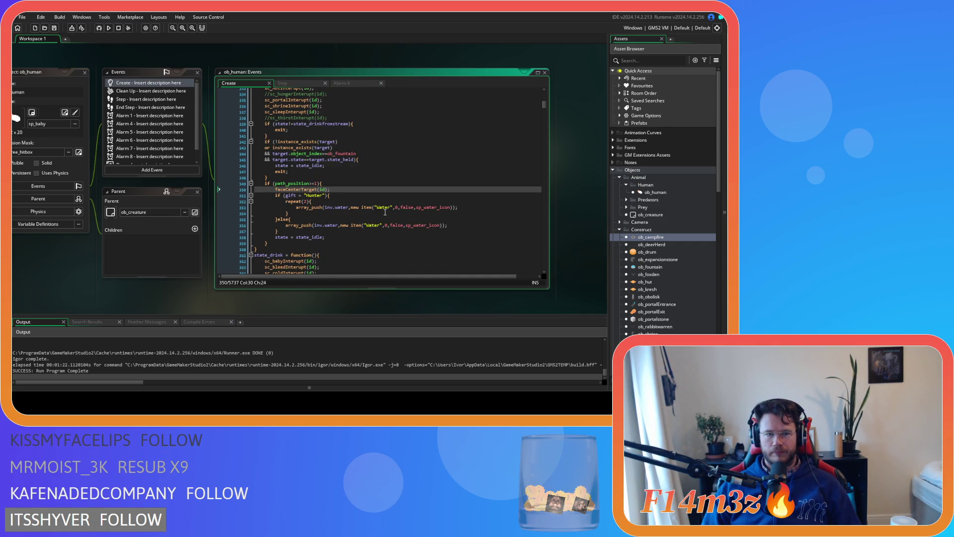
scroll(385, 212, up, 1)
scroll(386, 212, down, 2)
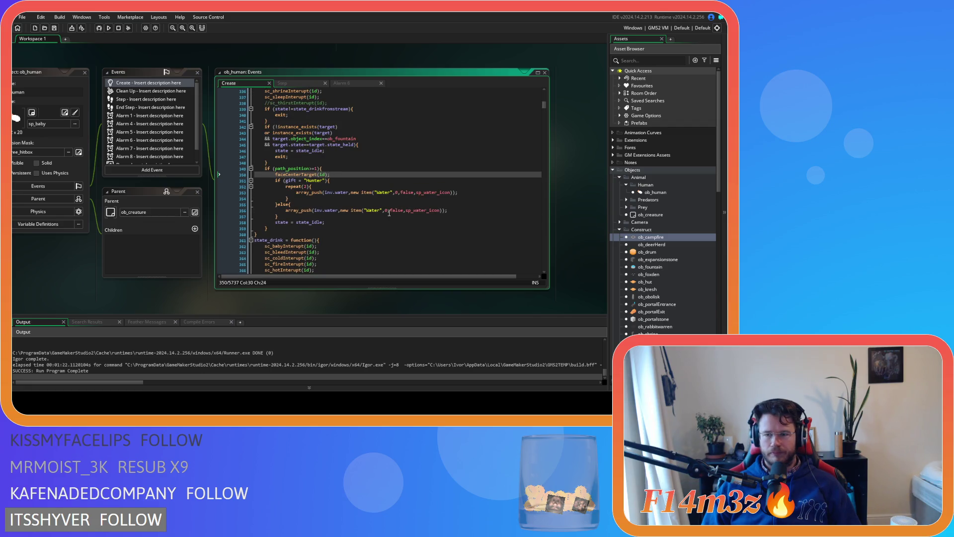
Step: Open ob_hut's Step event and uncomment the smoke code on lines 23–29
double_click(655, 283)
click(300, 79)
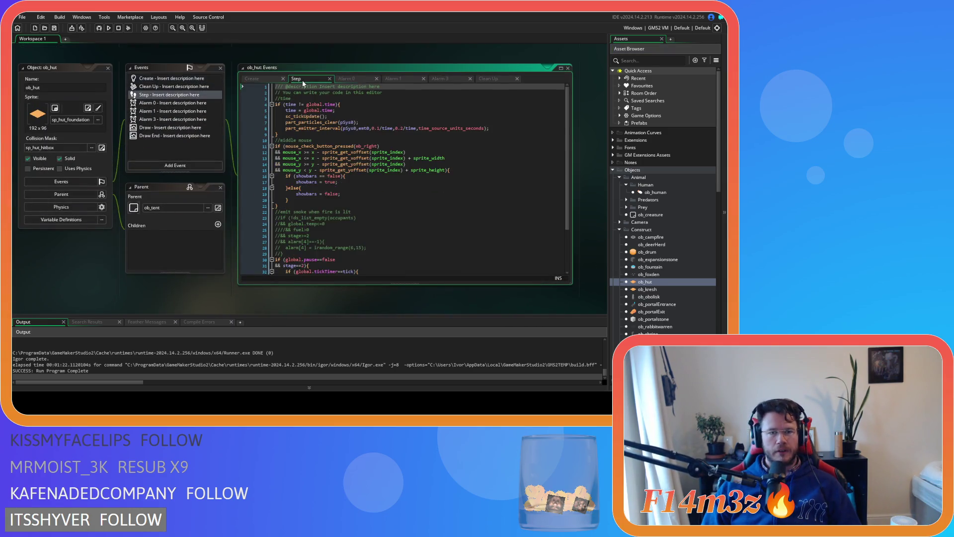
scroll(377, 195, down, 3)
scroll(376, 214, up, 2)
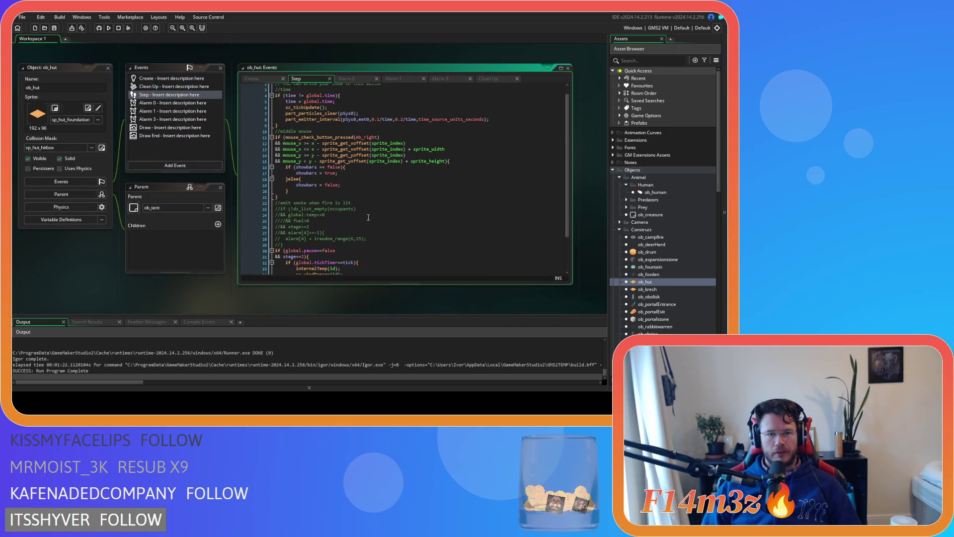
mouse_move(297, 214)
mouse_down()
mouse_move(278, 207)
mouse_move(260, 179)
mouse_up()
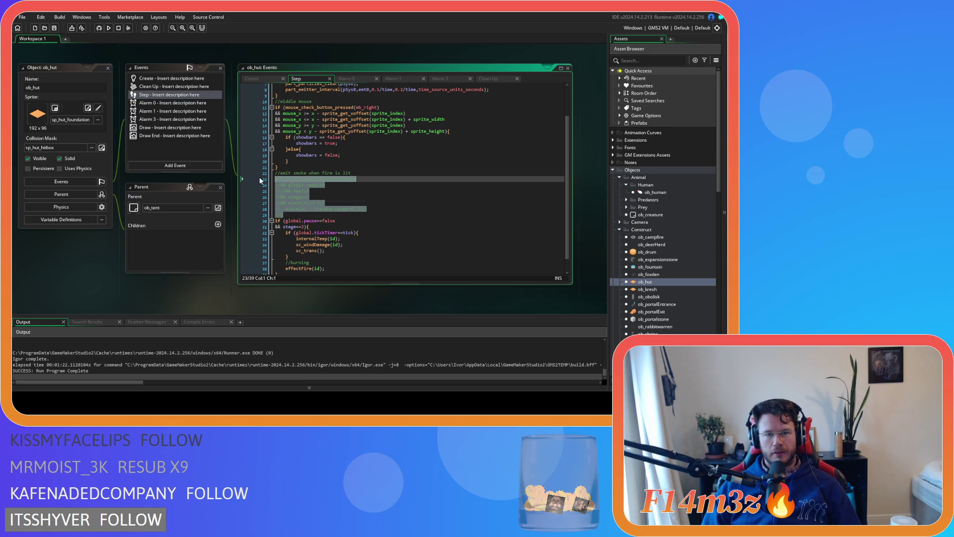
key(ctrl+shift+k)
Step: Rename the line 22 comment to 'consume fuel when fire is lit' and replace the alarm condition with 'fuel -= 1 * time;'
click(342, 191)
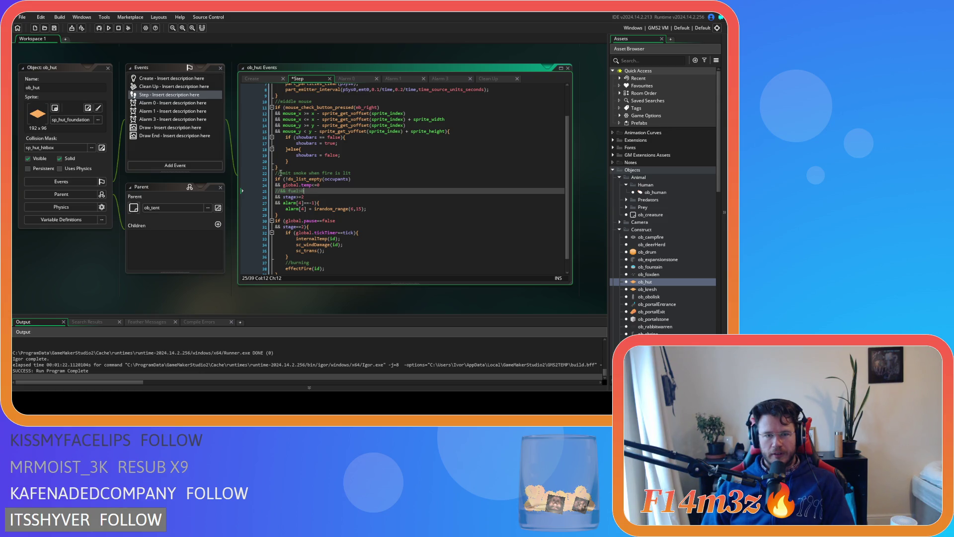
drag(281, 173, 358, 174)
text(co)
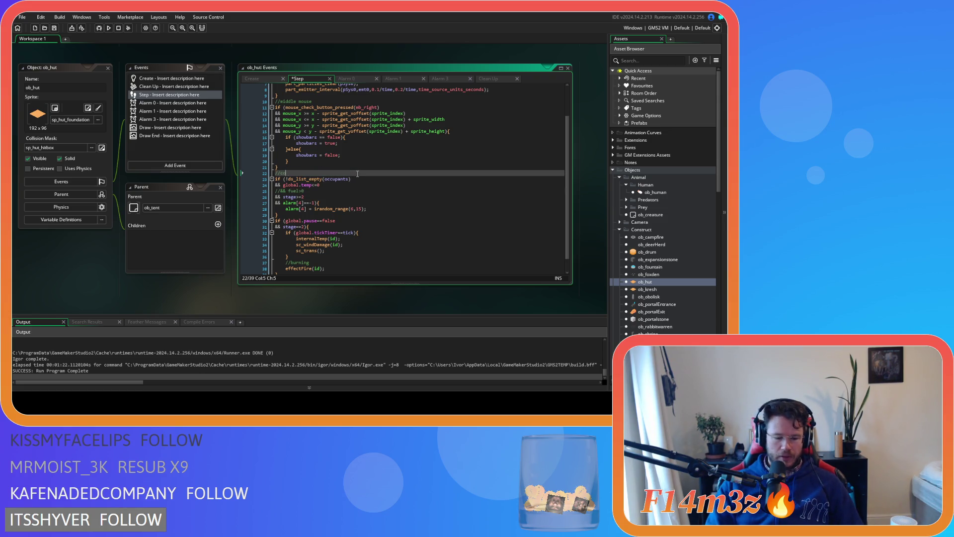
text(nsume fuel when)
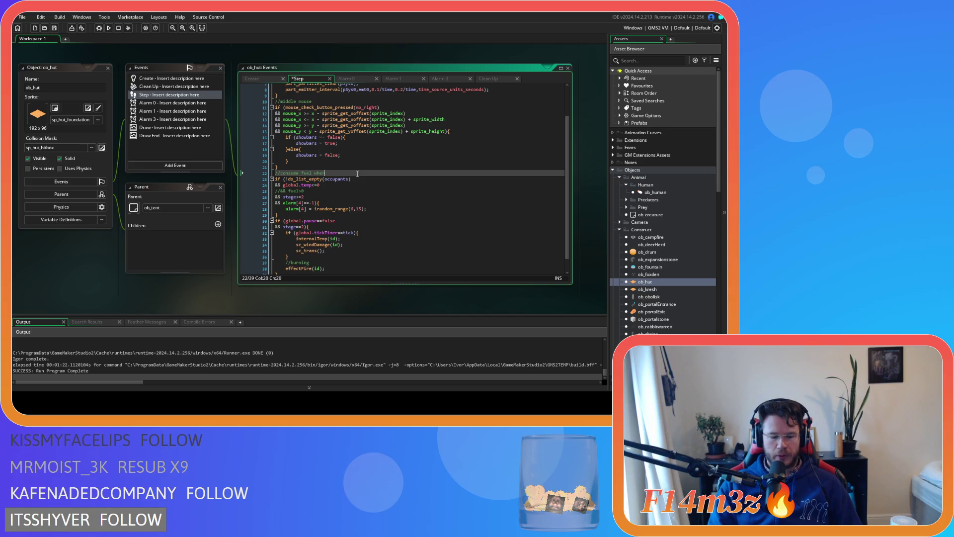
text( fire is lit)
click(351, 197)
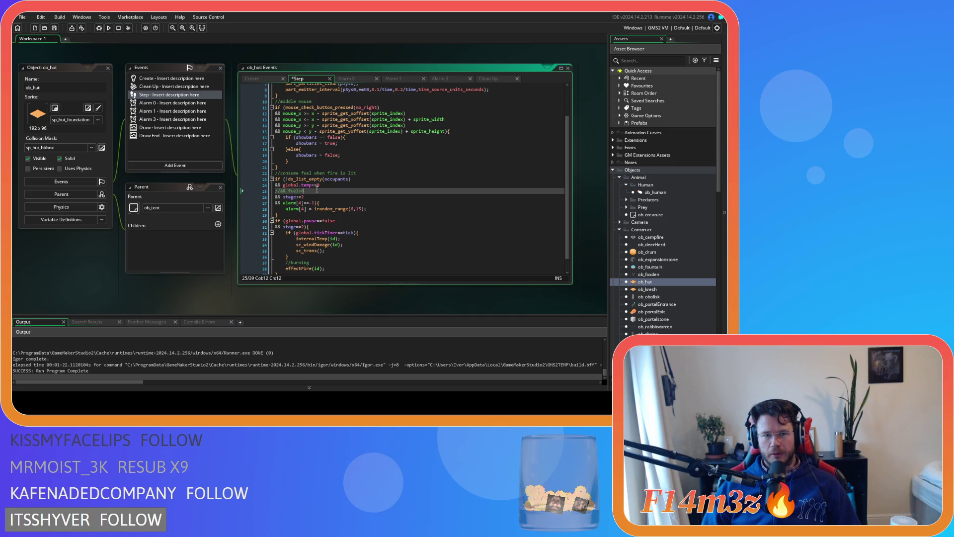
click(300, 203)
mouse_move(250, 202)
mouse_down()
mouse_move(328, 200)
mouse_move(286, 203)
mouse_up()
key(BackSpace)
key(BackSpace)
text(){     )
text(fuel -= 1 * time;)
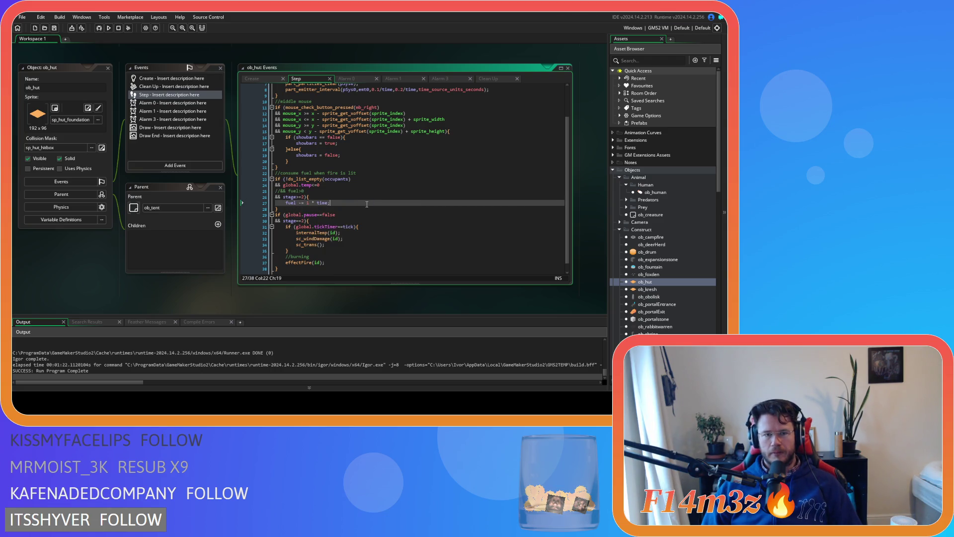
click(260, 80)
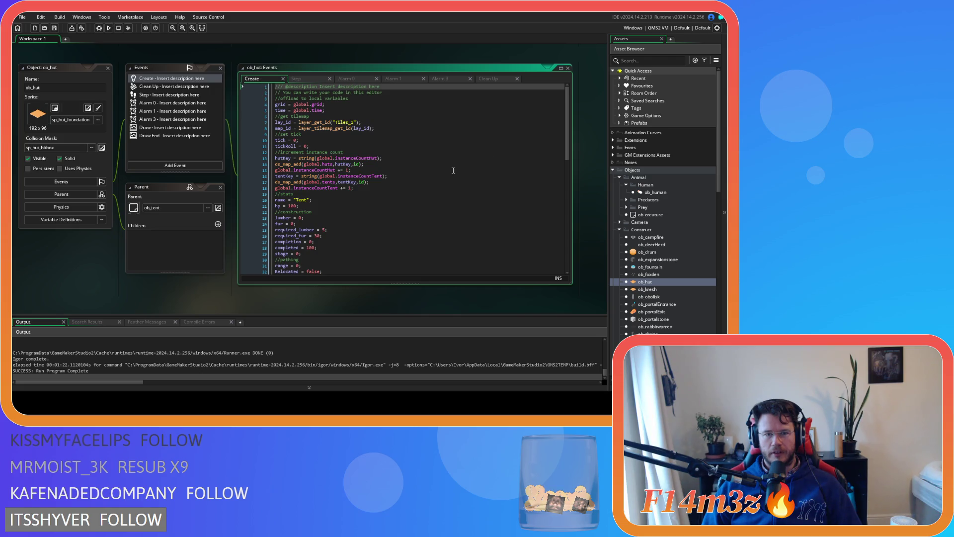
Step: Check ob_hut's Create variables including fuel = 0, then return to Step line 28
scroll(482, 139, down, 5)
scroll(518, 97, up, 5)
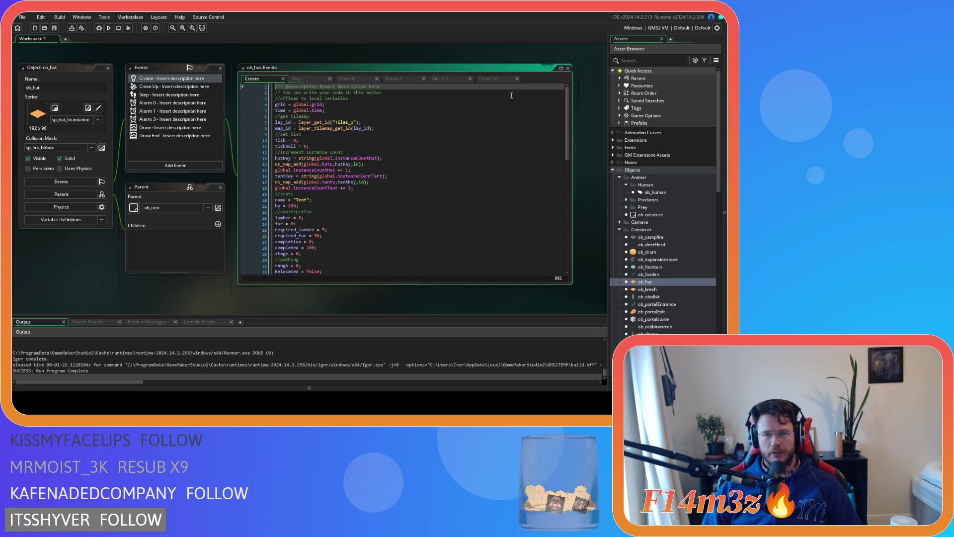
click(308, 79)
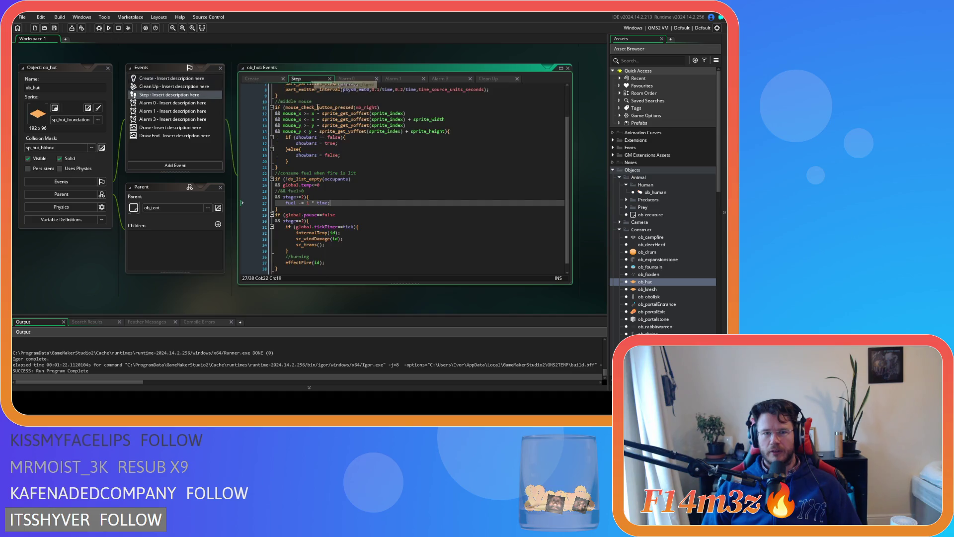
click(350, 210)
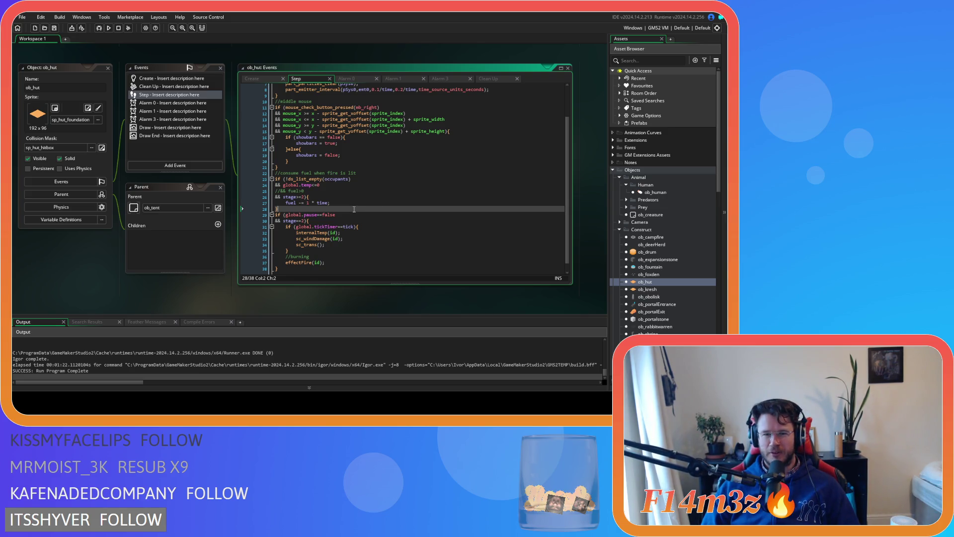
click(343, 196)
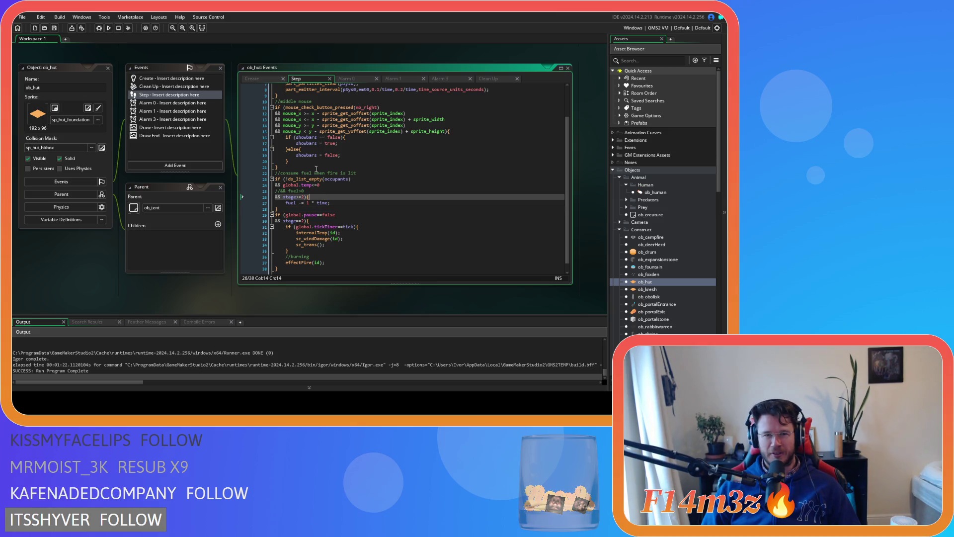
Step: Recheck the Create code's nearestHuman instance_nearest line, then go back to Step line 28
click(262, 80)
click(350, 211)
scroll(355, 224, down, 4)
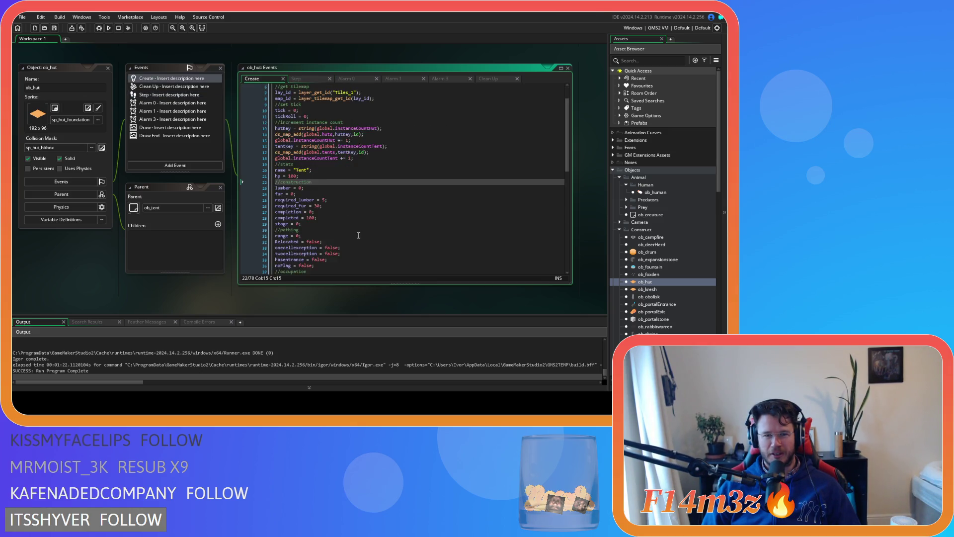
scroll(358, 234, down, 4)
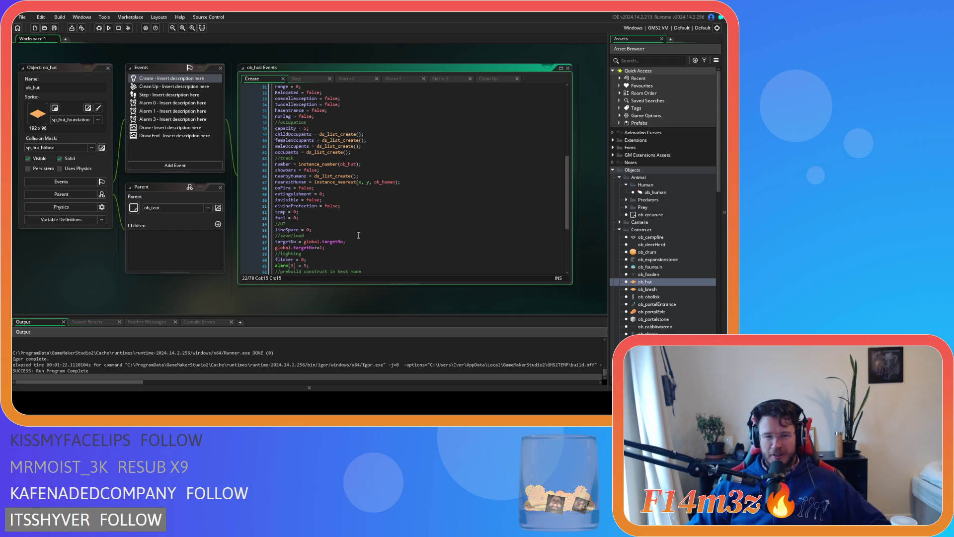
click(345, 182)
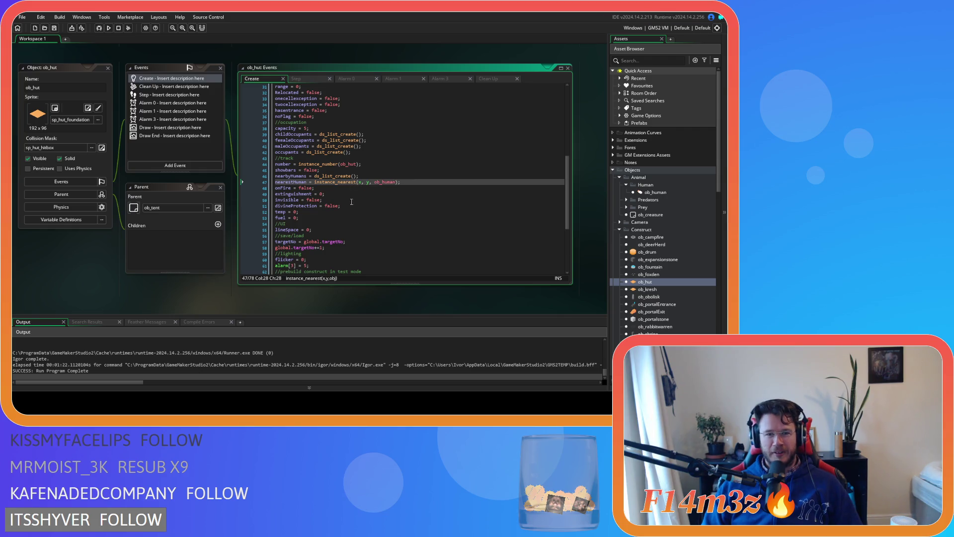
scroll(354, 225, down, 3)
click(296, 79)
click(341, 215)
click(342, 207)
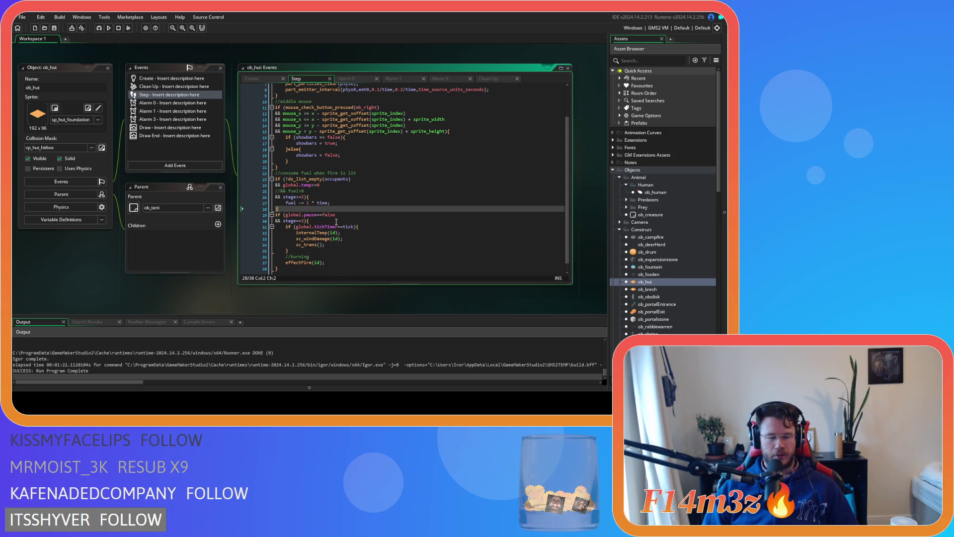
mouse_move(105, 259)
mouse_down()
mouse_move(94, 264)
mouse_move(124, 263)
mouse_move(102, 269)
mouse_up()
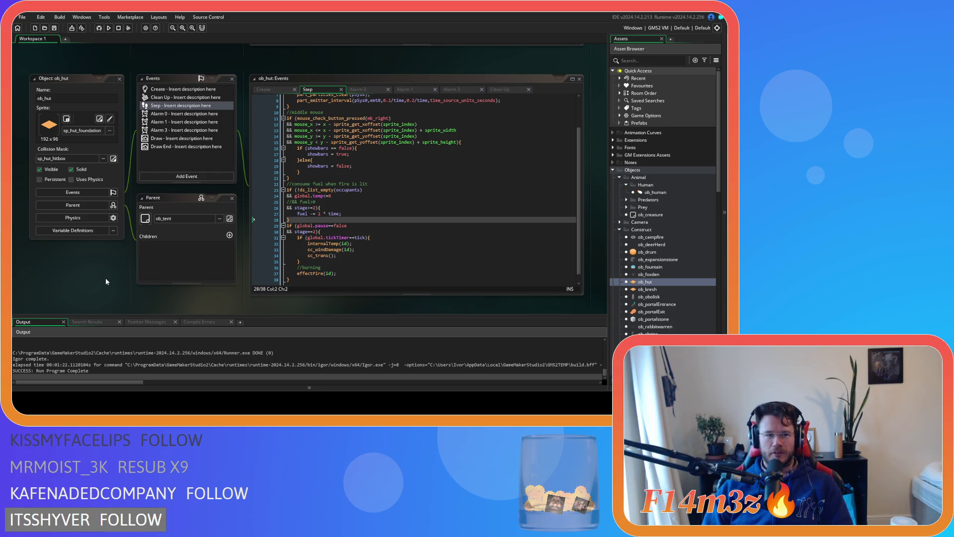
click(388, 220)
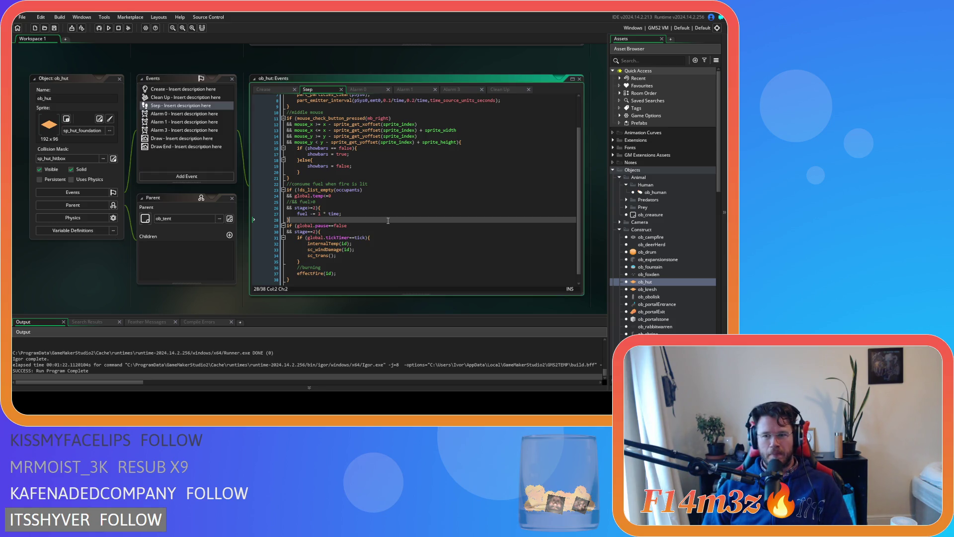
click(94, 271)
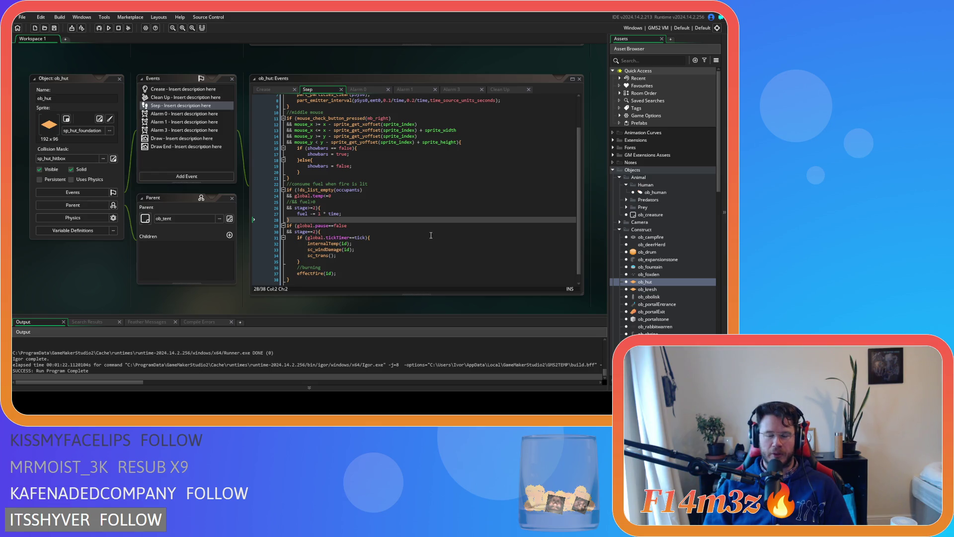
click(346, 220)
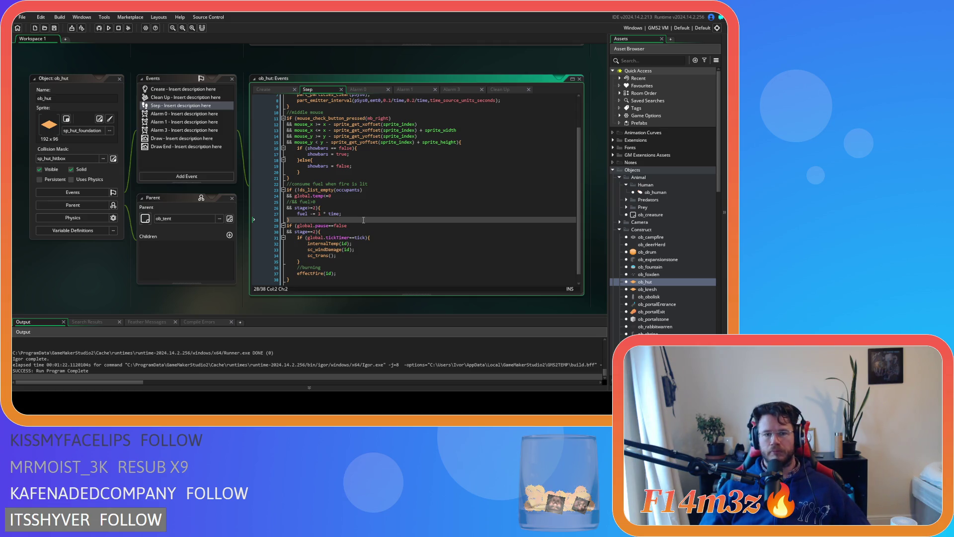
click(400, 226)
click(348, 213)
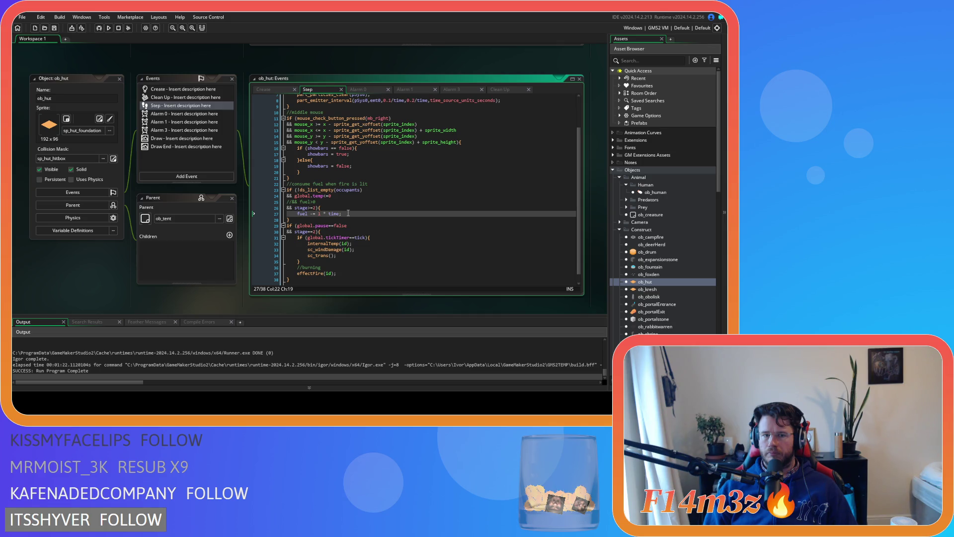
Step: Add an empty 'if (fuel<=0){ }' block directly below 'fuel -= 1 * time;'
key(Return)
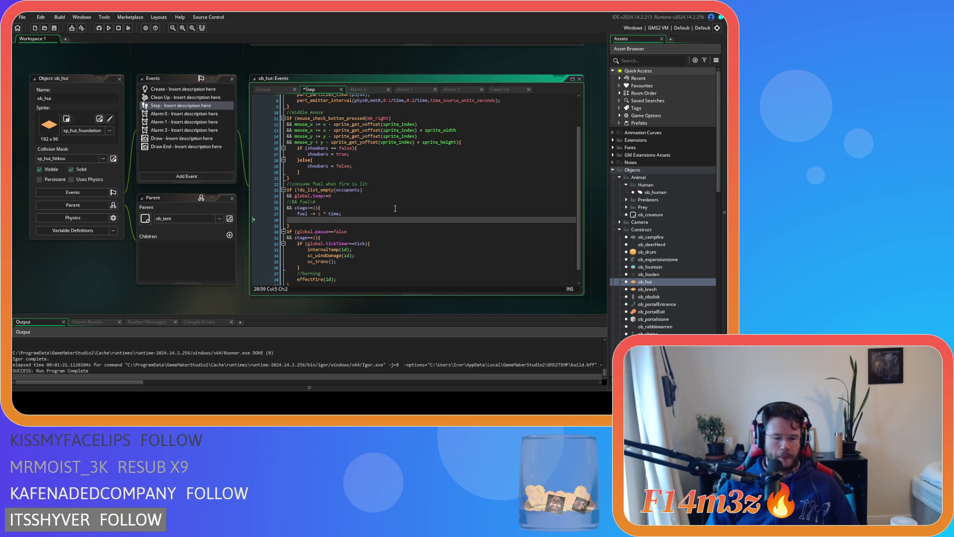
text(if *()
key(BackSpace)
key(BackSpace)
text(()
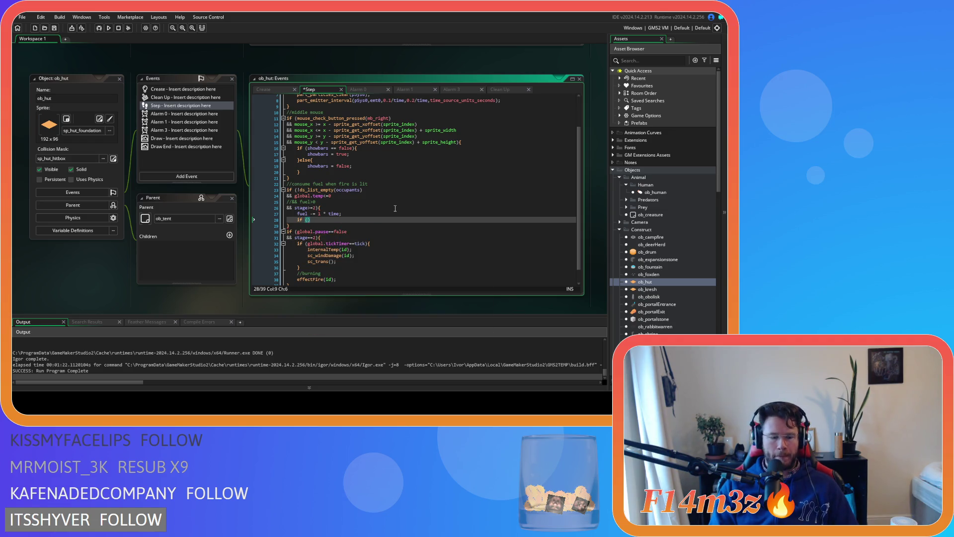
text(fuel<)
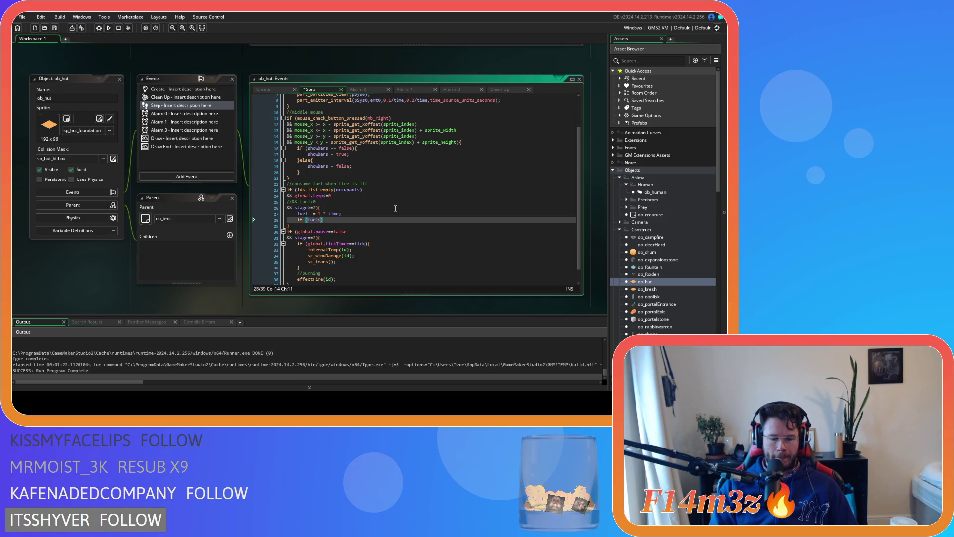
text(=0){)
key(Return)
key(Return)
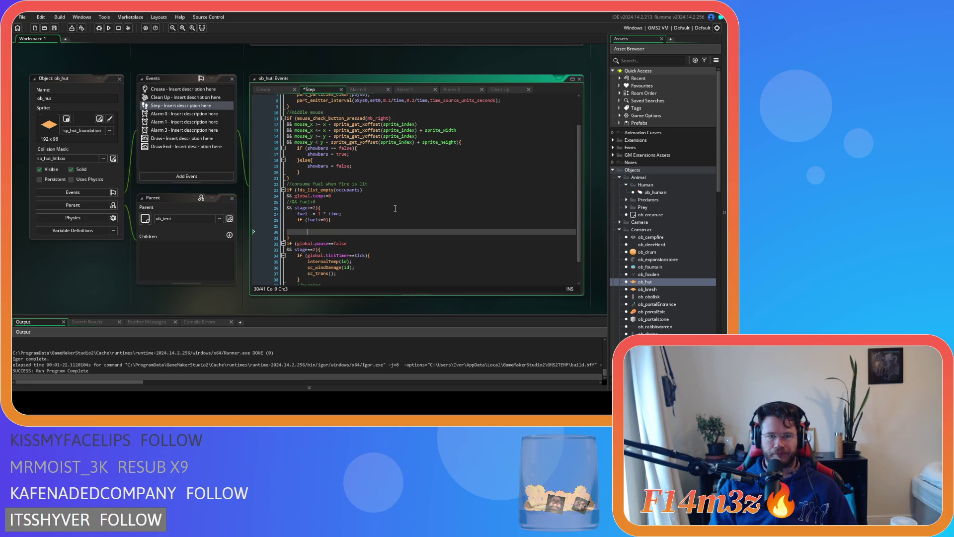
text(})
key(Up)
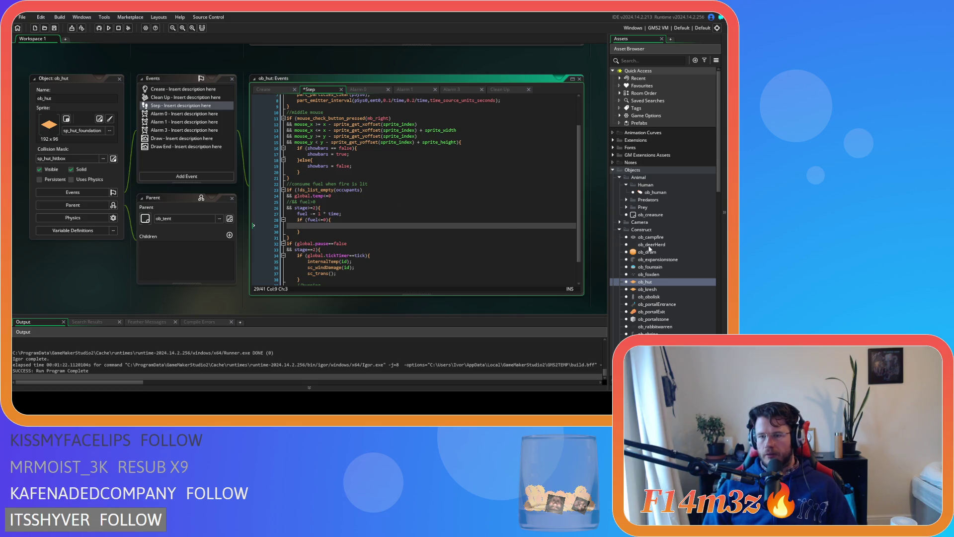
scroll(625, 243, down, 1)
scroll(625, 243, down, 5)
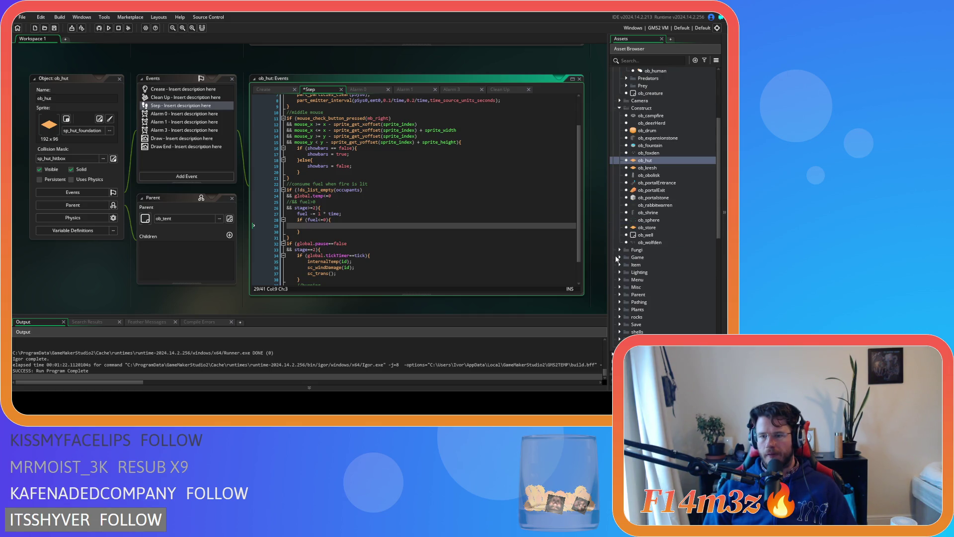
Step: Open ob_controller's Create event and find the global list declarations
click(619, 258)
double_click(652, 264)
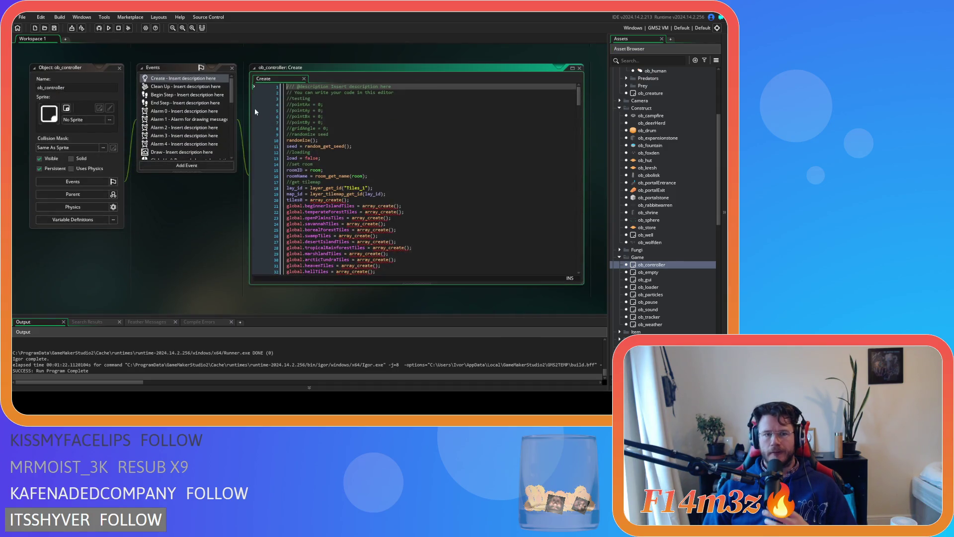
scroll(479, 184, down, 20)
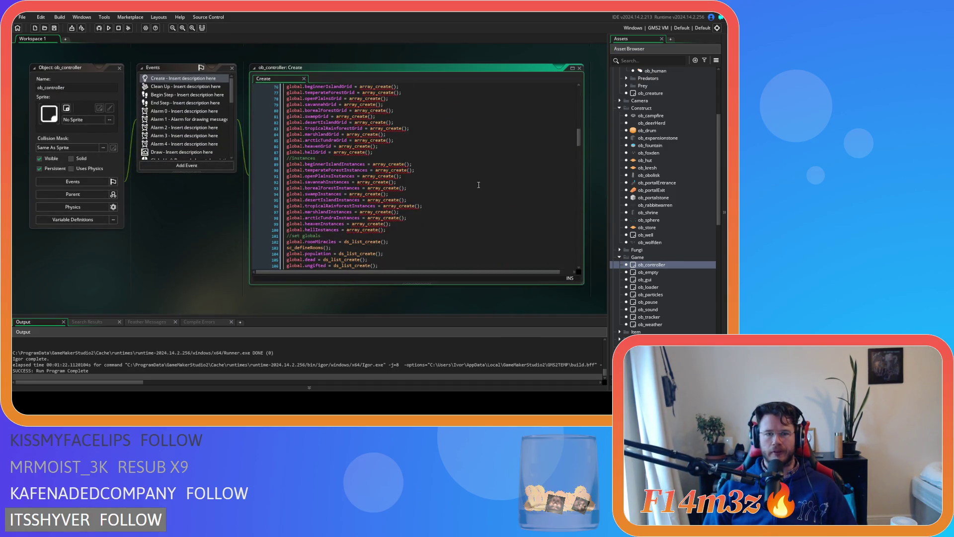
scroll(479, 185, down, 5)
scroll(479, 185, down, 4)
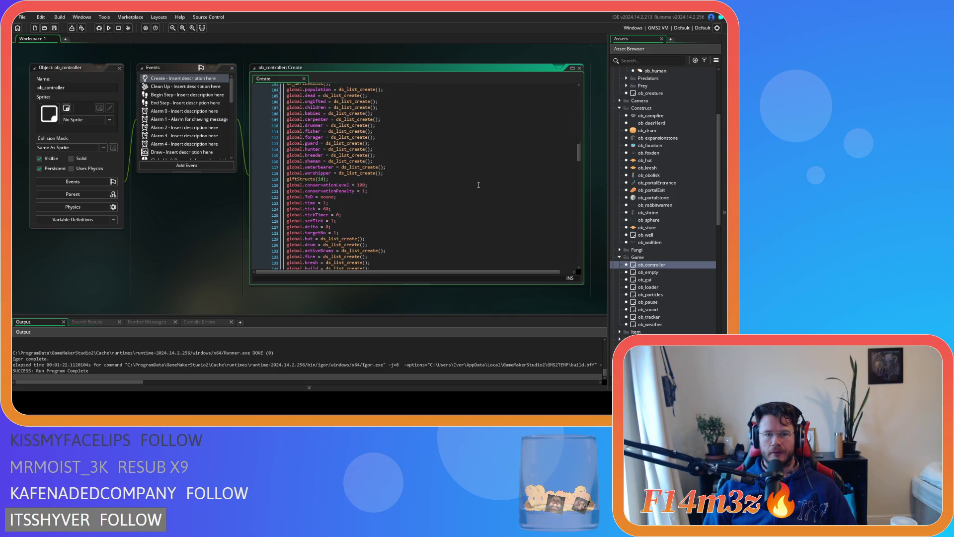
scroll(479, 185, down, 9)
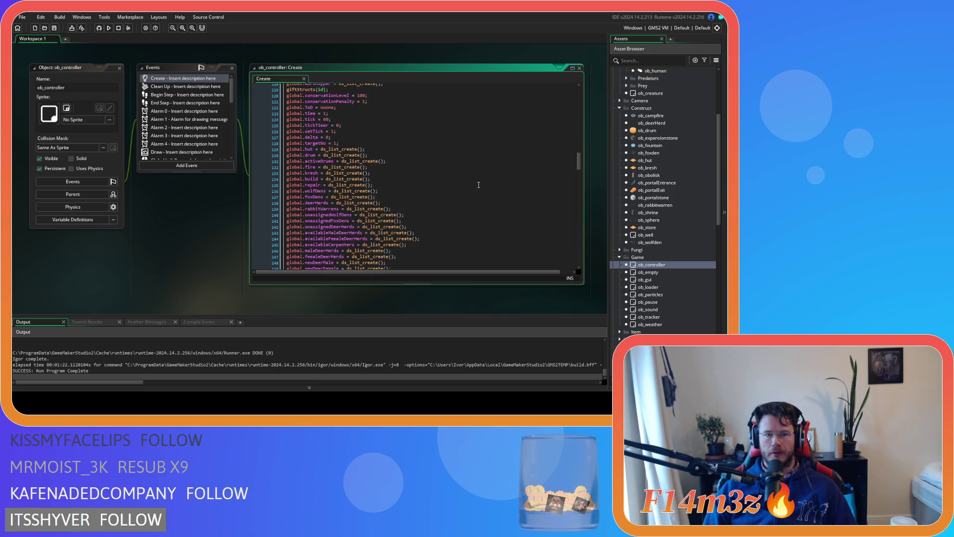
click(478, 181)
drag(578, 169, 580, 171)
Step: Add 'global.tentFuel = ds_list_create();' below global.items and save
click(405, 204)
key(Return)
text(global.tentF)
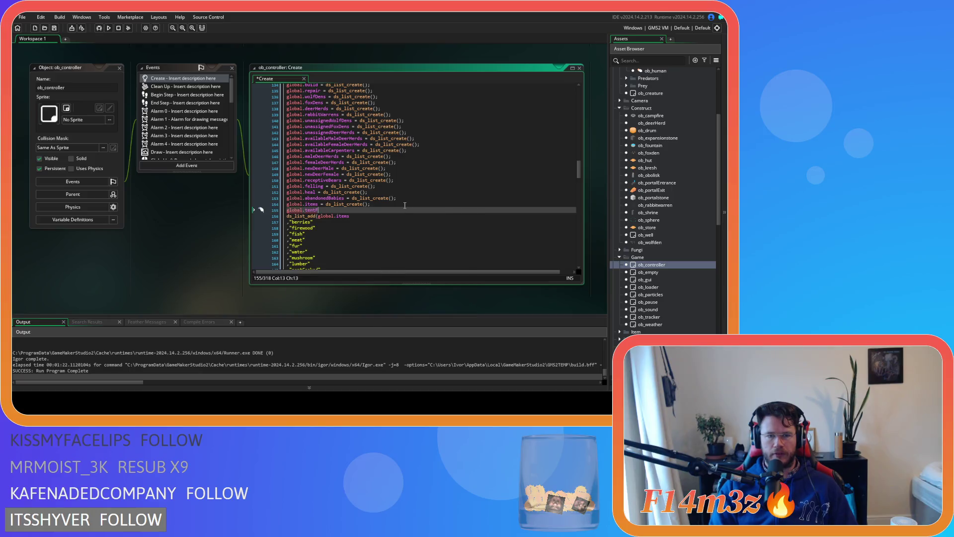
text(uel = )
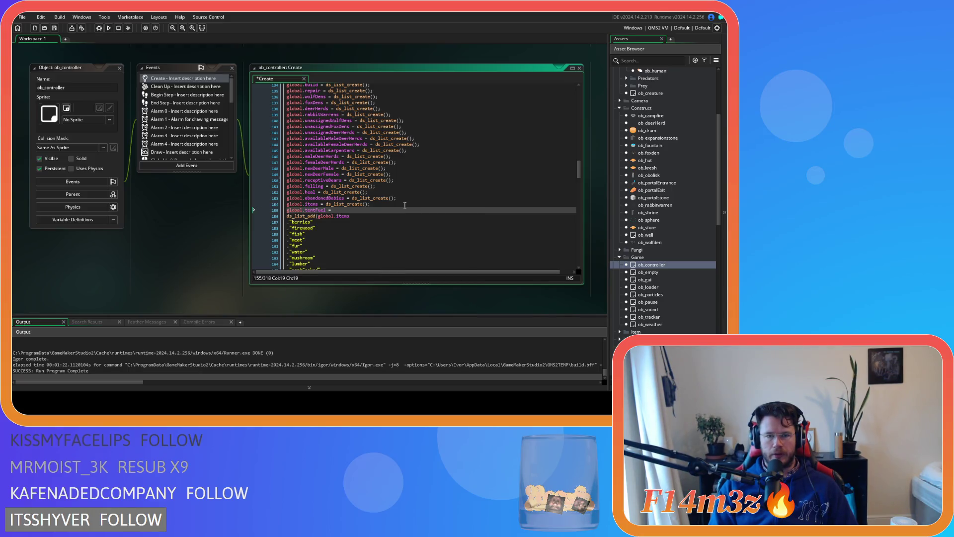
text(ds_list_create())
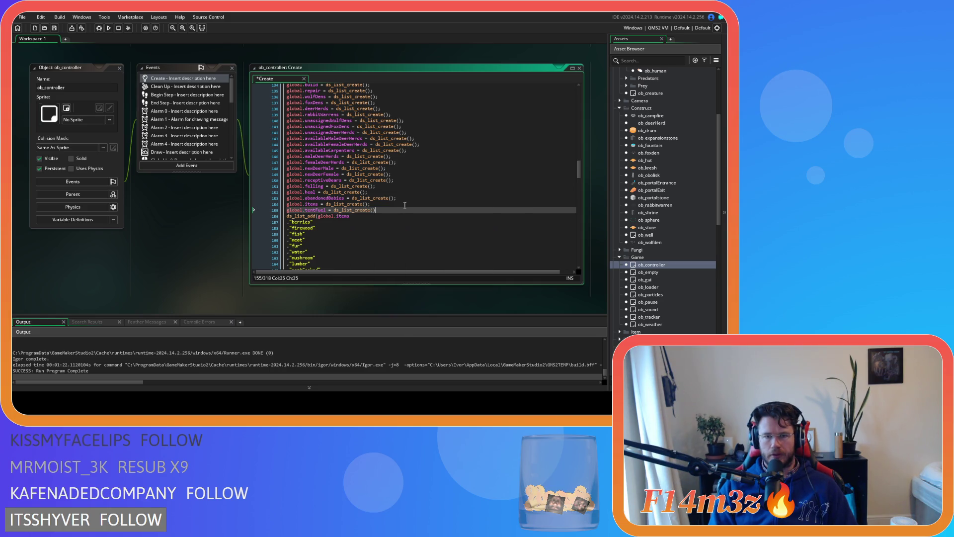
text(;)
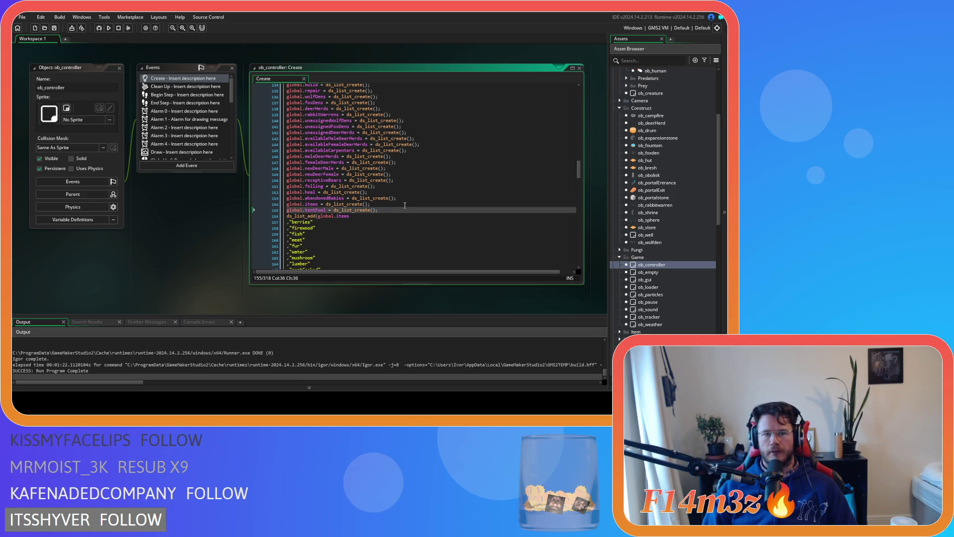
key(ctrl+s)
scroll(195, 246, up, 1)
scroll(194, 251, up, 3)
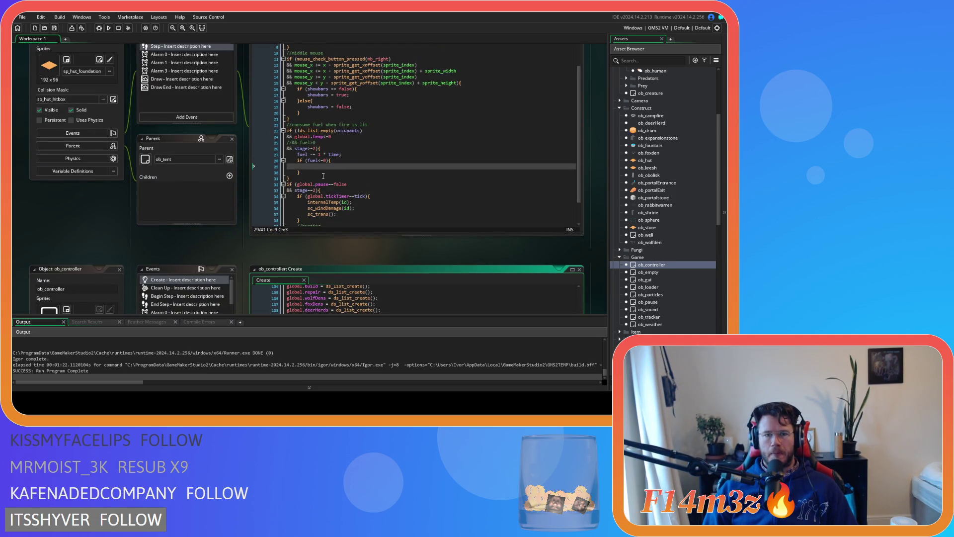
Step: Inside the fuel<=0 block, write 'if (ds_list_find_index(global.tentFuel, id)==-1{' using autocomplete
click(331, 166)
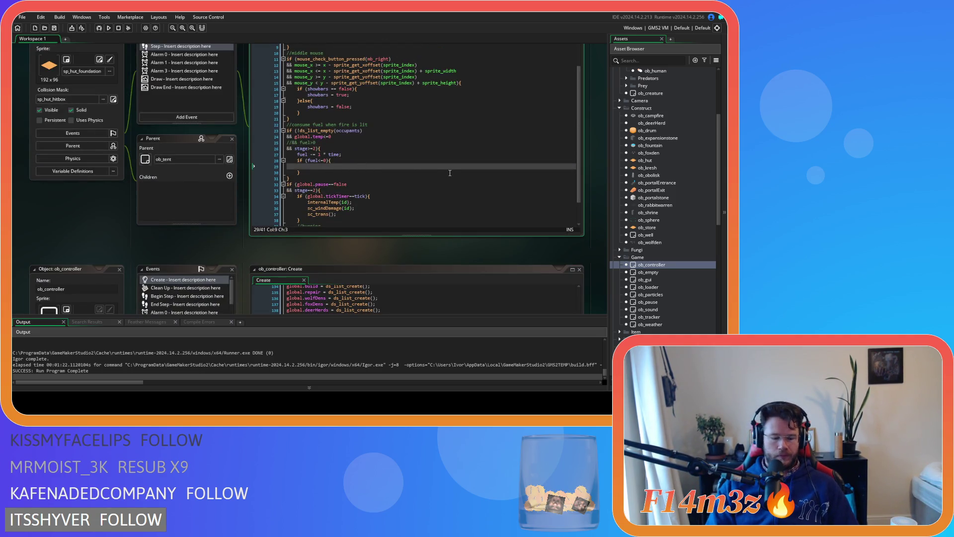
text(if (ds_list_)
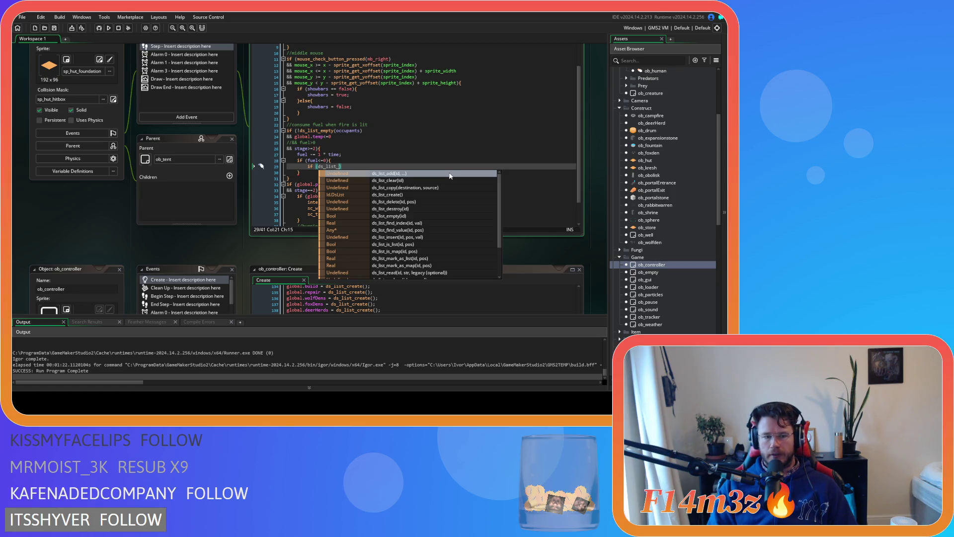
text(fin)
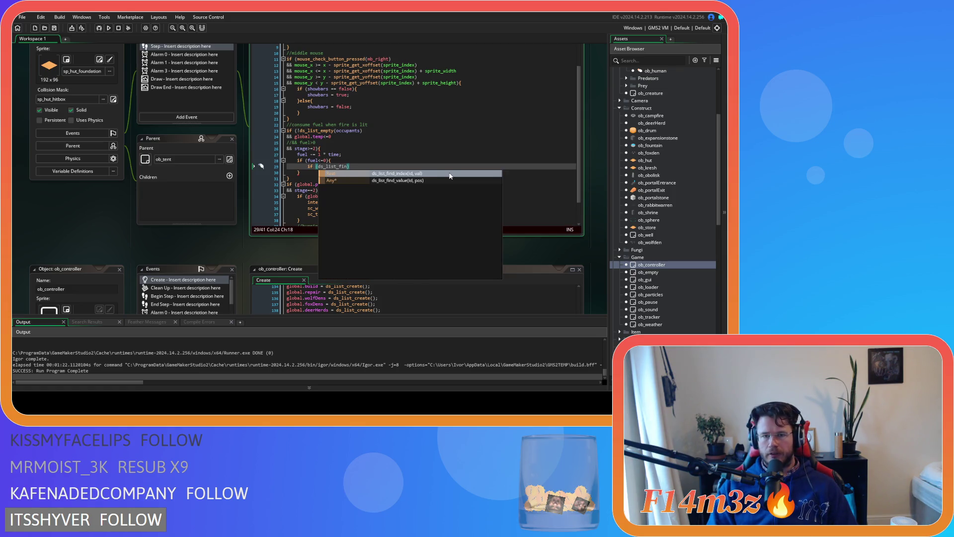
key(Down)
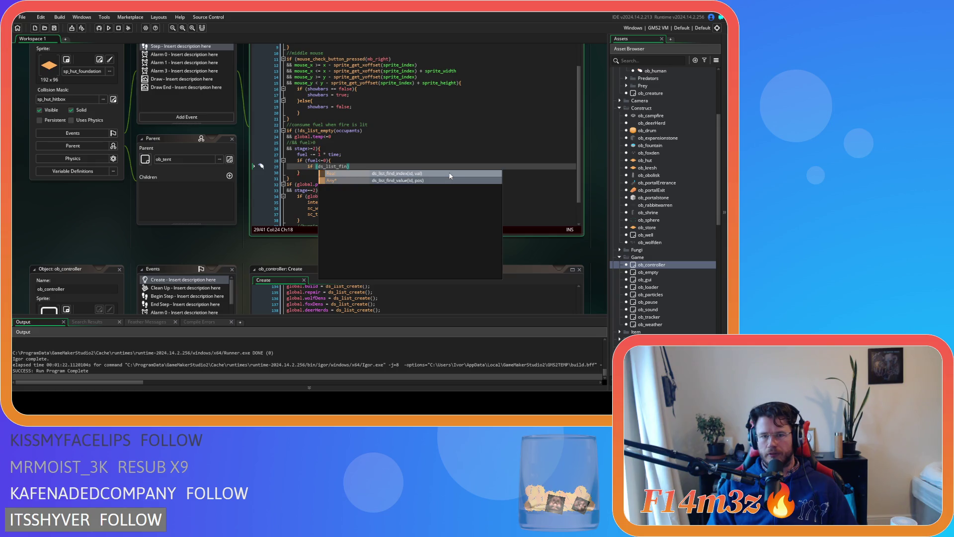
key(Up)
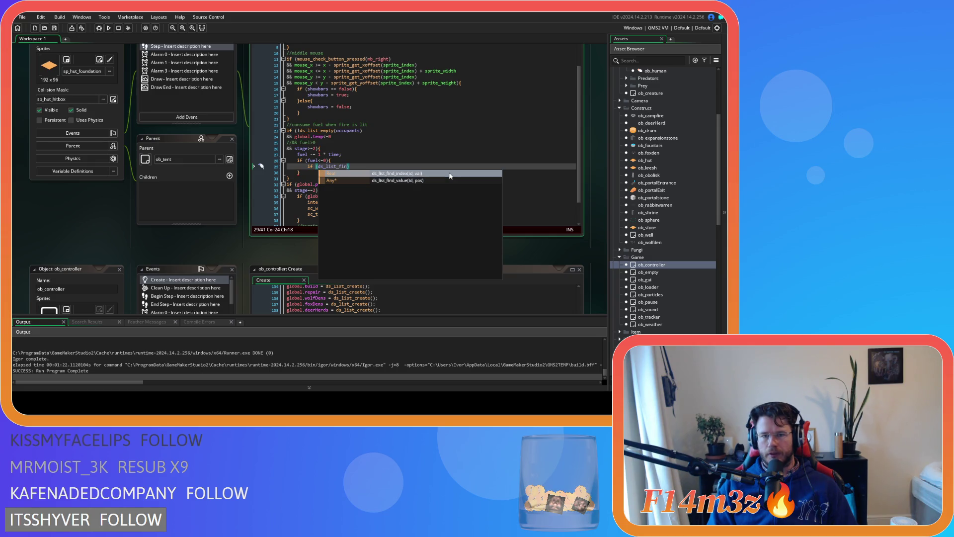
key(Return)
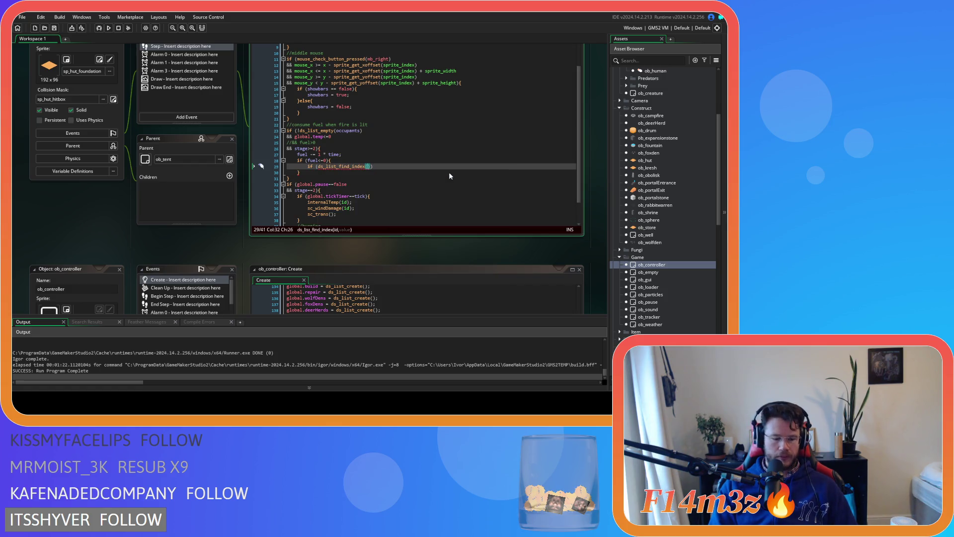
text(global.te)
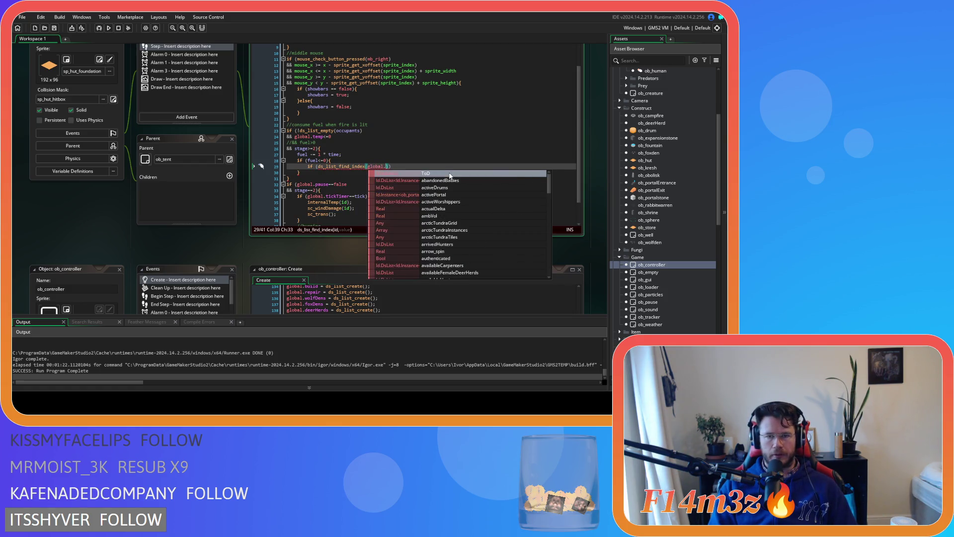
text(nt)
key(Return)
text(, id))
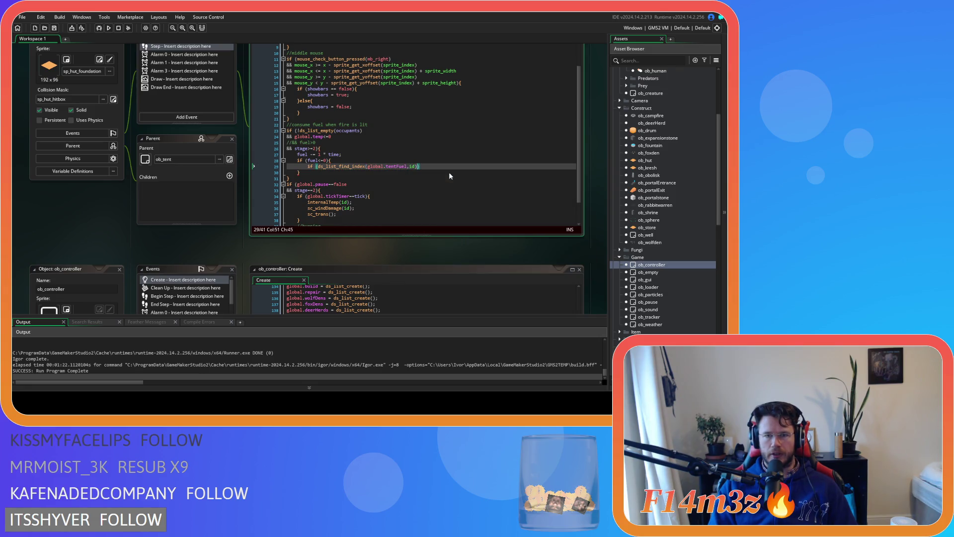
text(==-1)
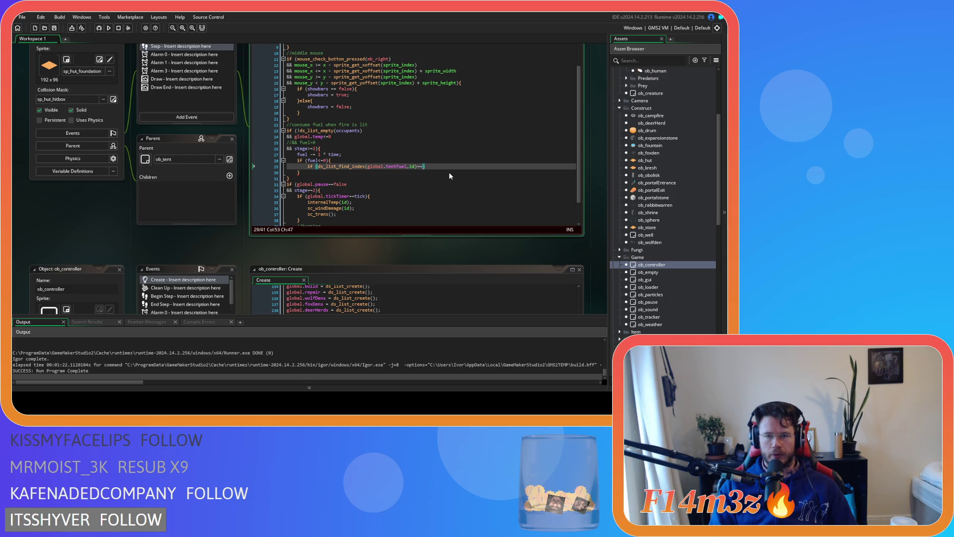
text({)
Step: Add the indented line 'ds_list_add(global.tentFuel,id);' inside the check
key(Return)
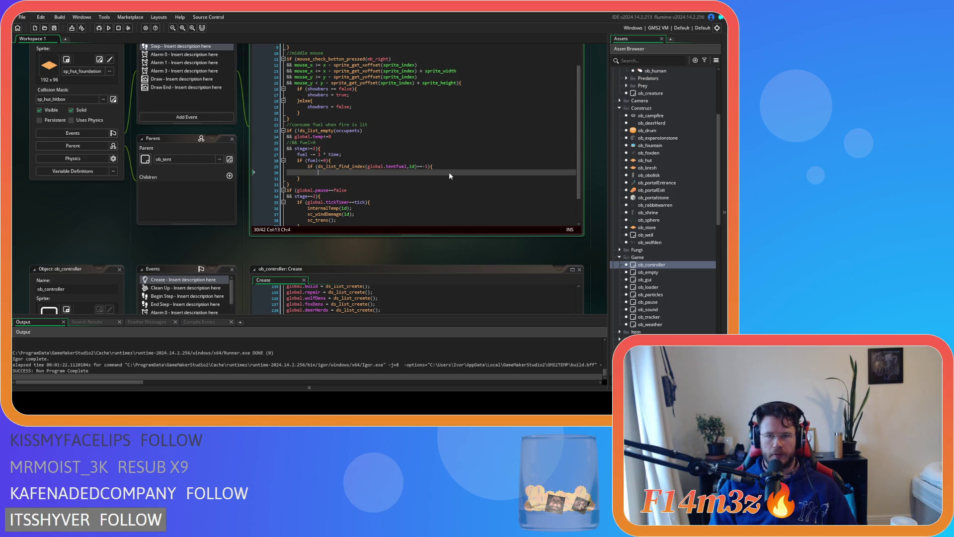
key(Tab)
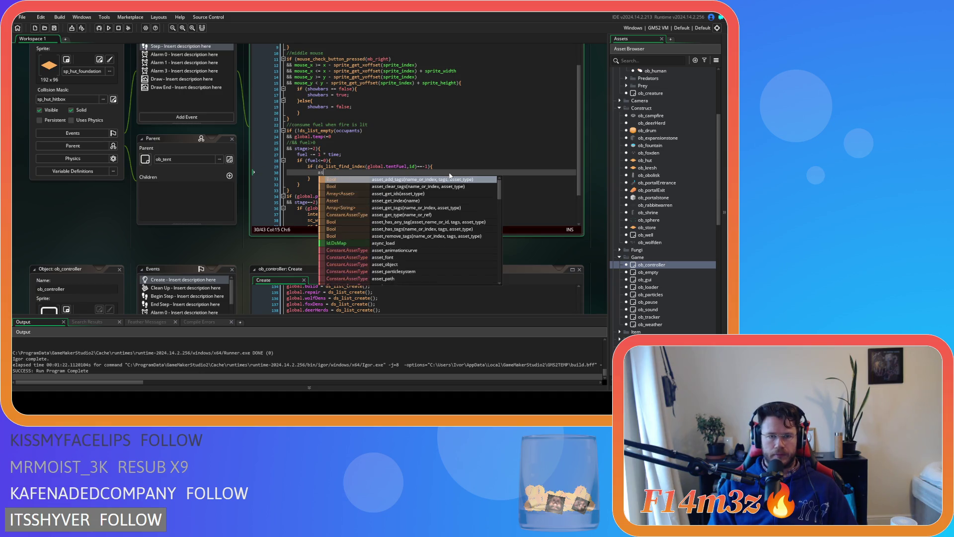
text(ds_)
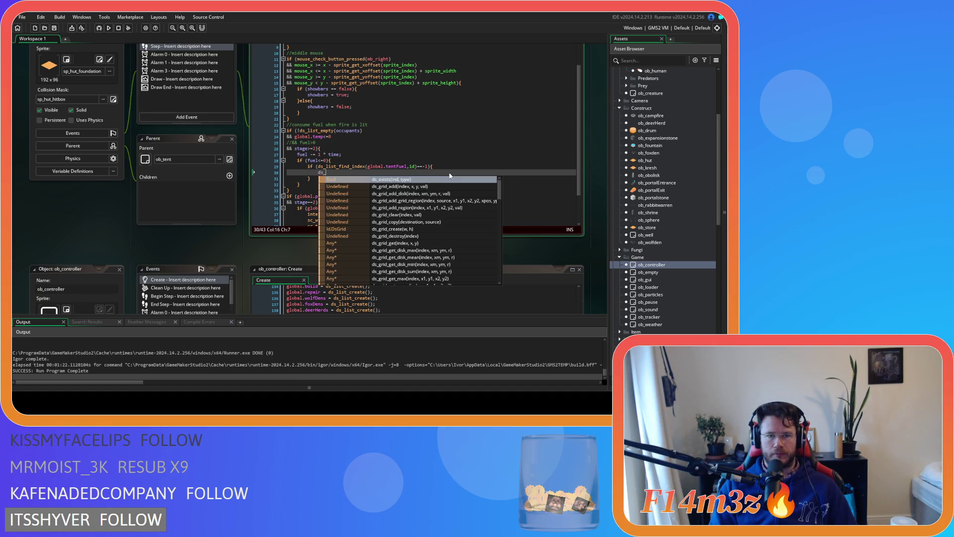
text(list_add)
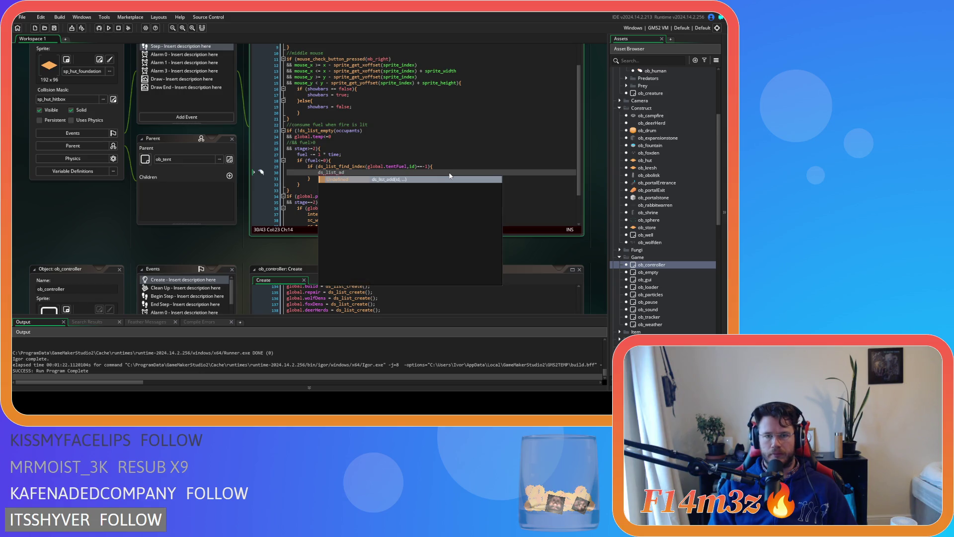
key(Return)
text(global.tentFuel)
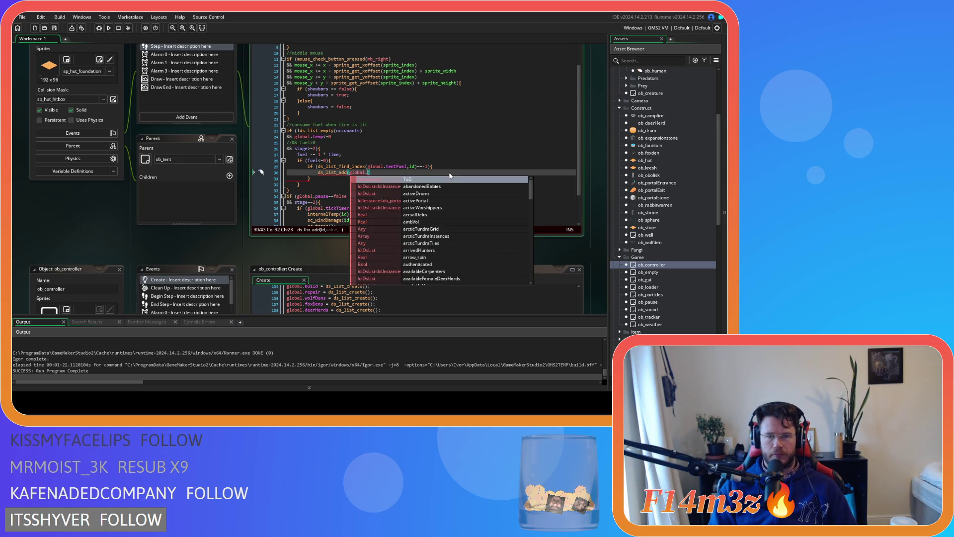
text(,id);)
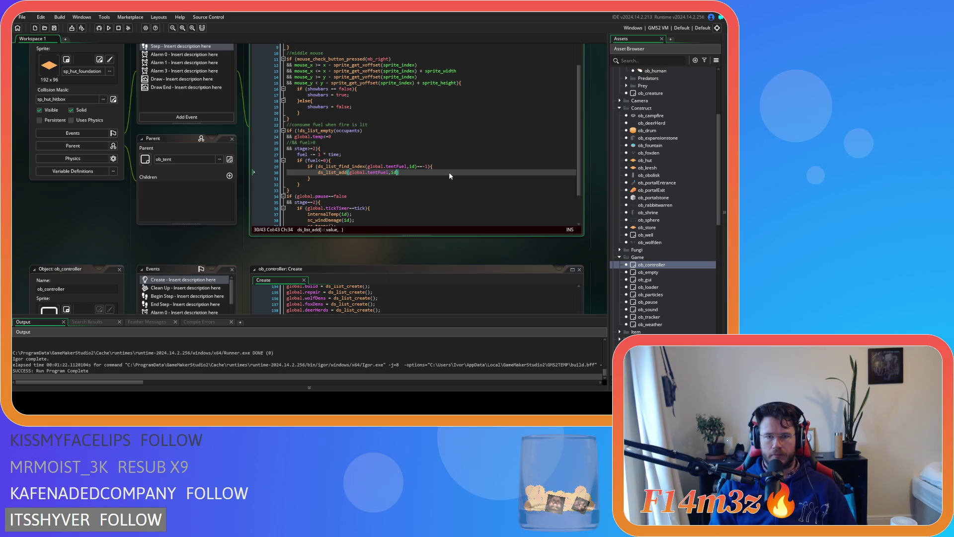
click(390, 179)
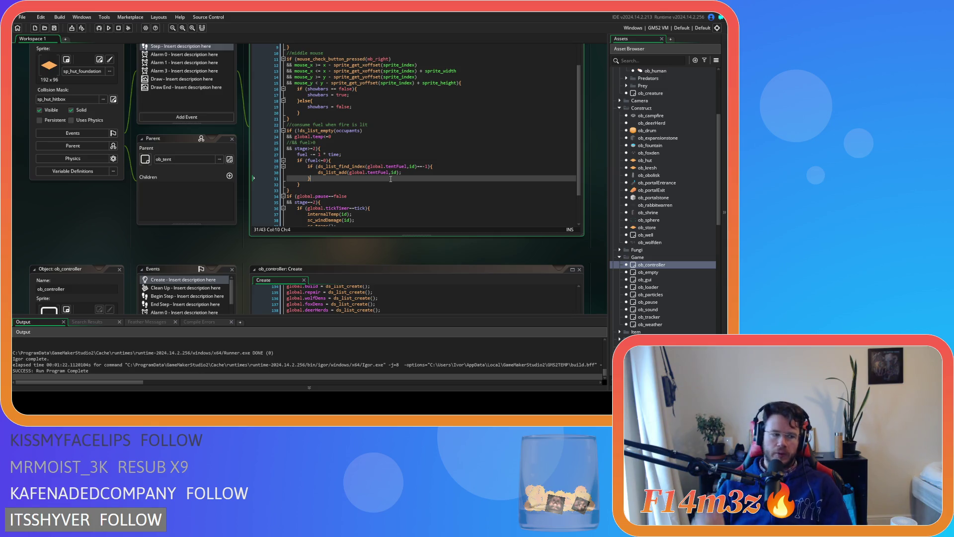
drag(412, 172, 317, 172)
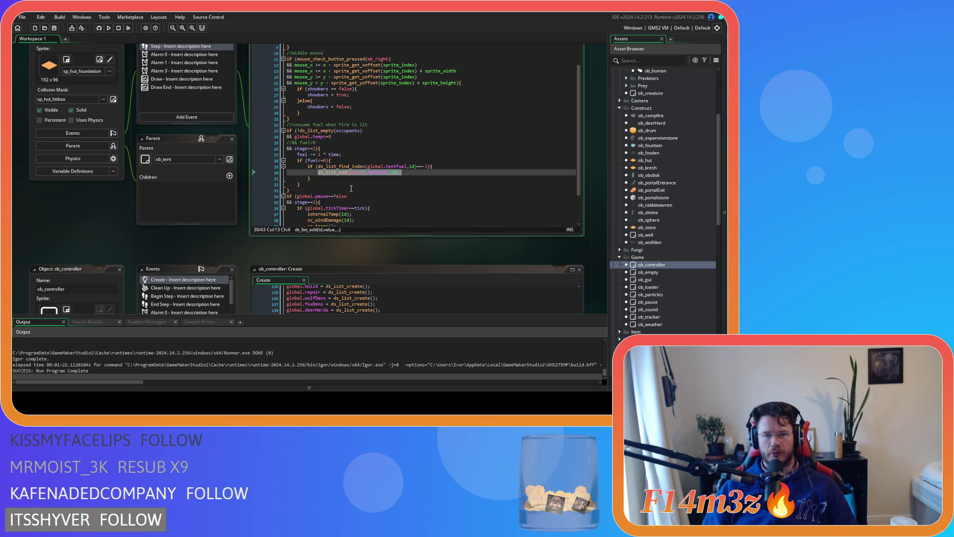
Step: Copy the ds_list_add line and the fuel-out block on lines 28–32
scroll(346, 191, up, 2)
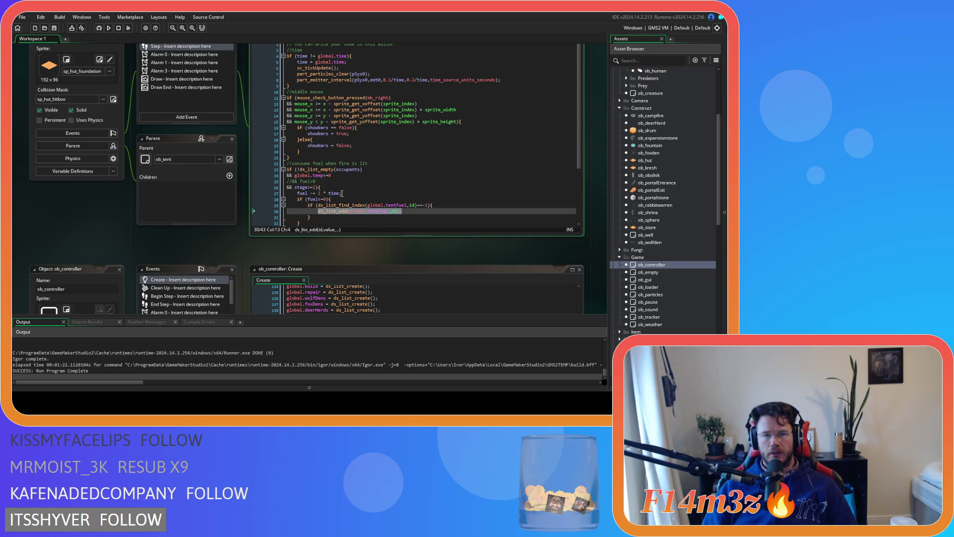
scroll(234, 240, up, 2)
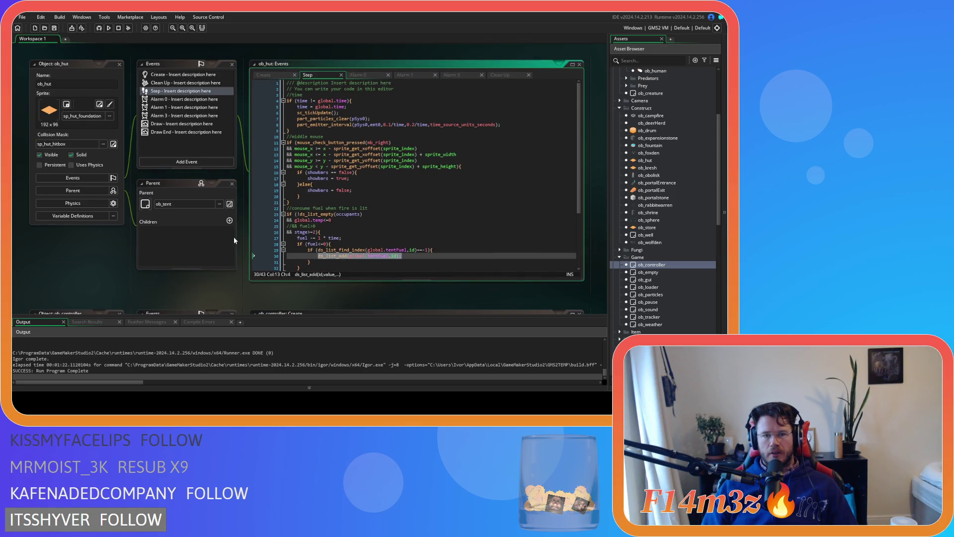
right_click(326, 255)
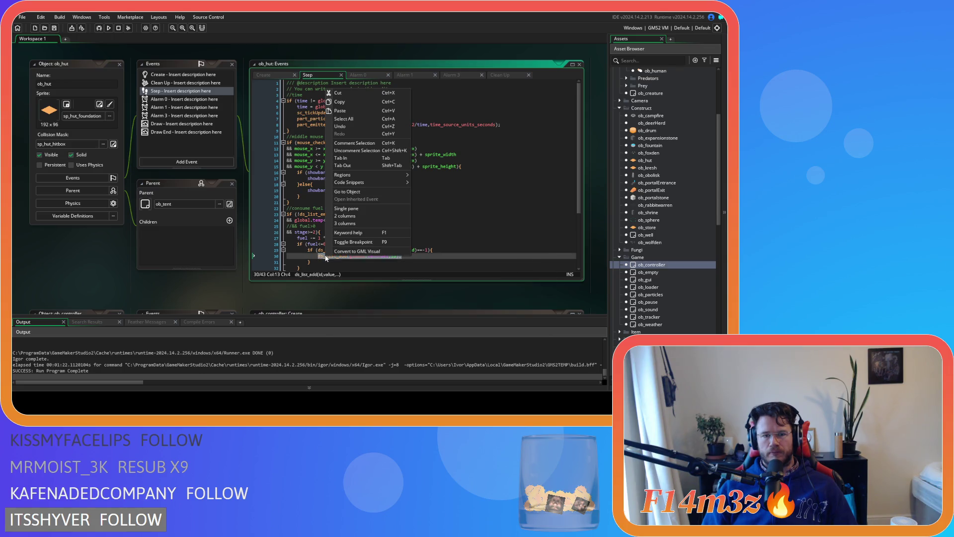
click(343, 101)
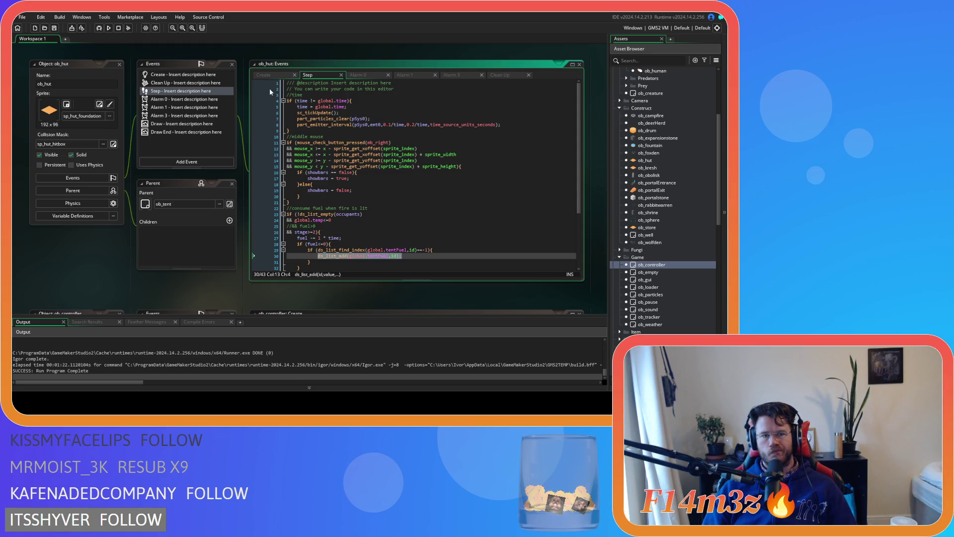
click(308, 255)
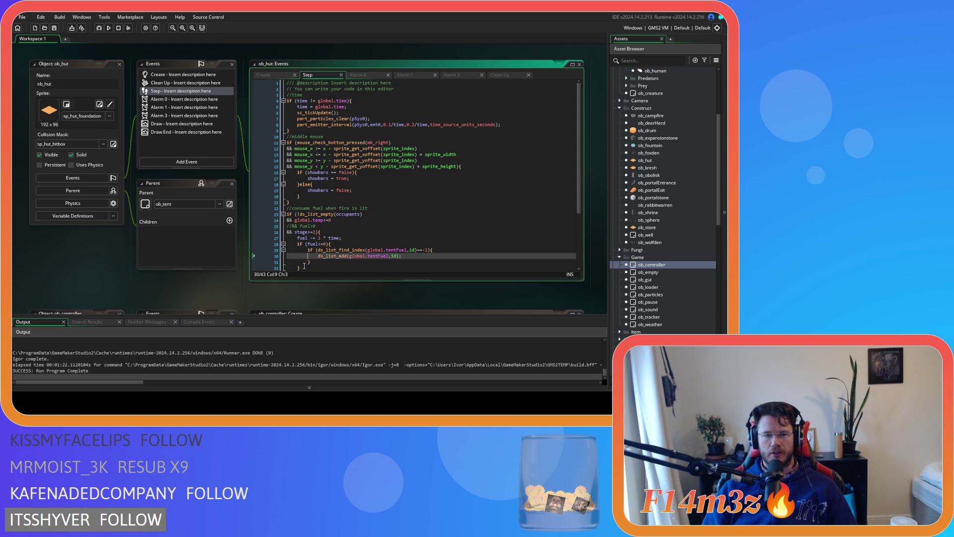
drag(306, 268, 298, 244)
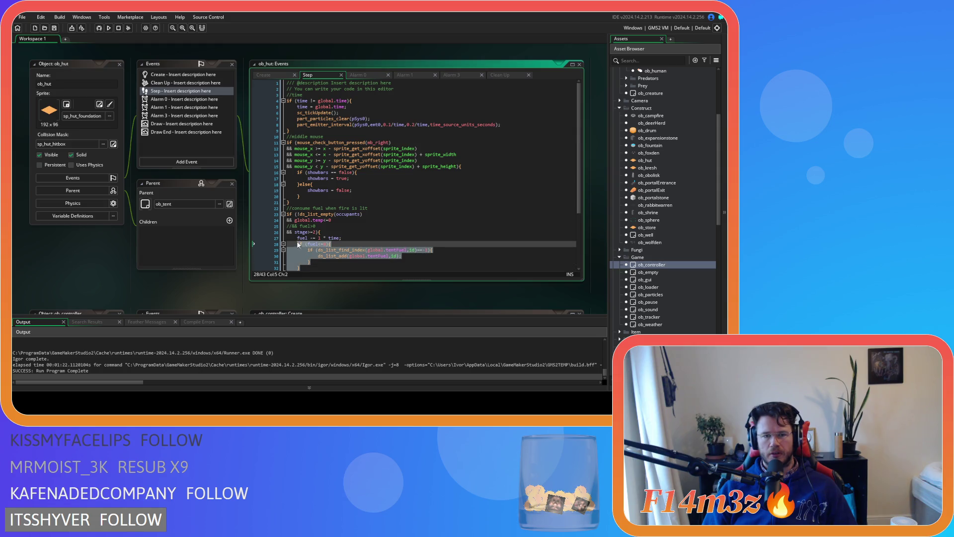
right_click(319, 249)
click(330, 99)
Step: Select the 'fuel = 0;' line in ob_hut's Create code, then return to the Step code
click(265, 74)
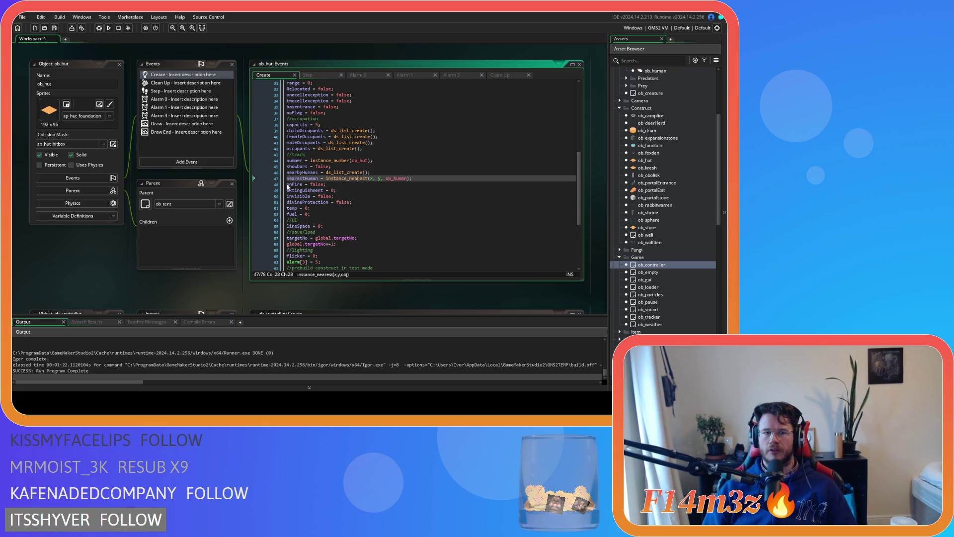
drag(305, 214, 313, 213)
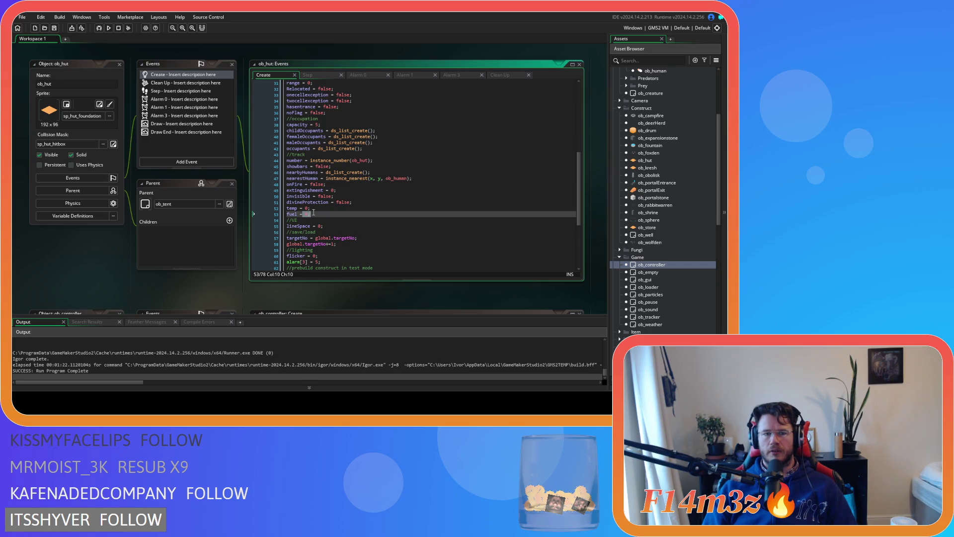
triple_click(290, 213)
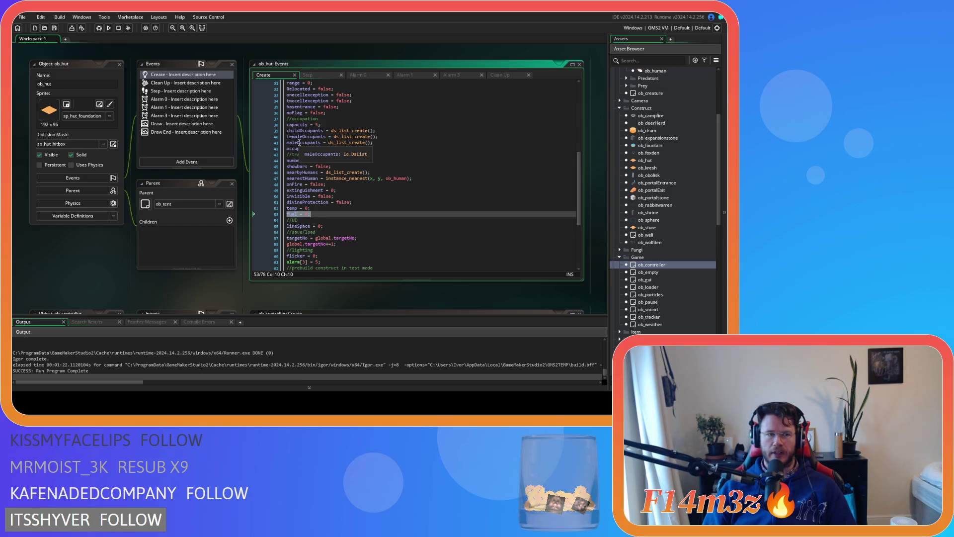
click(317, 74)
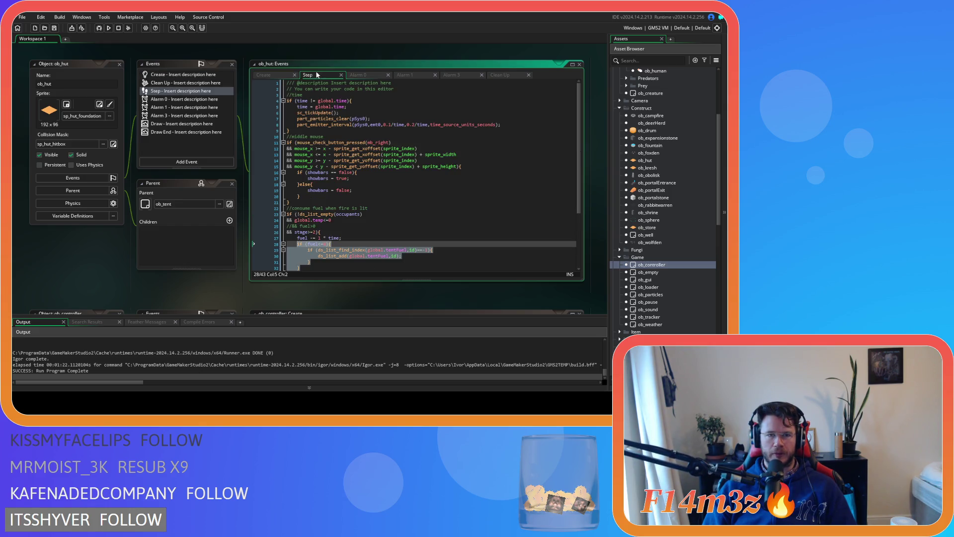
click(393, 269)
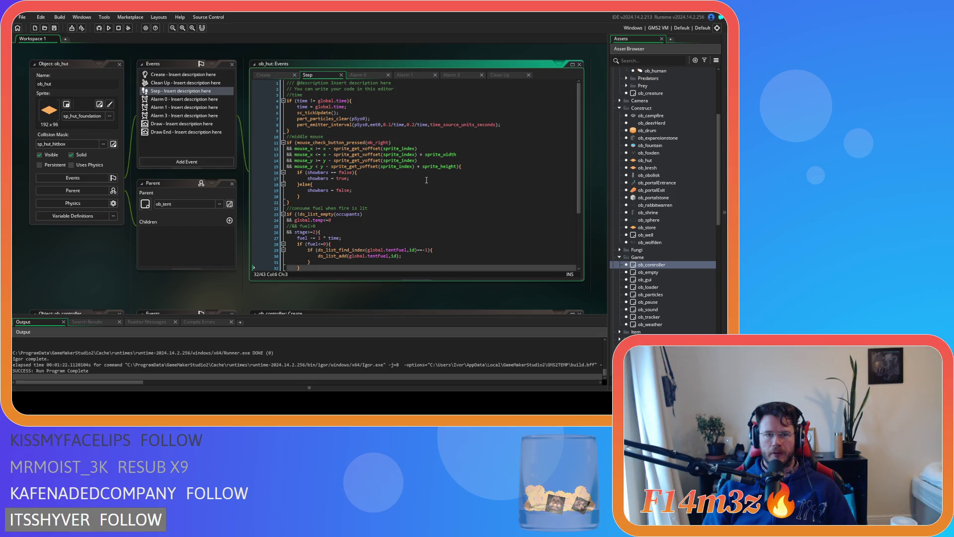
Step: Expand the Loading scripts folder in the Asset Browser and open sc_loadTents
scroll(426, 180, down, 3)
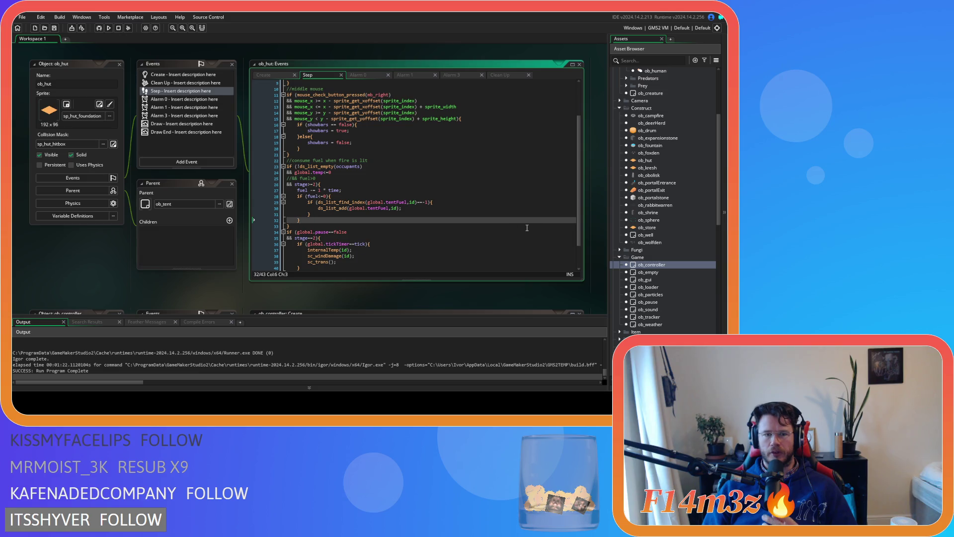
scroll(638, 243, down, 15)
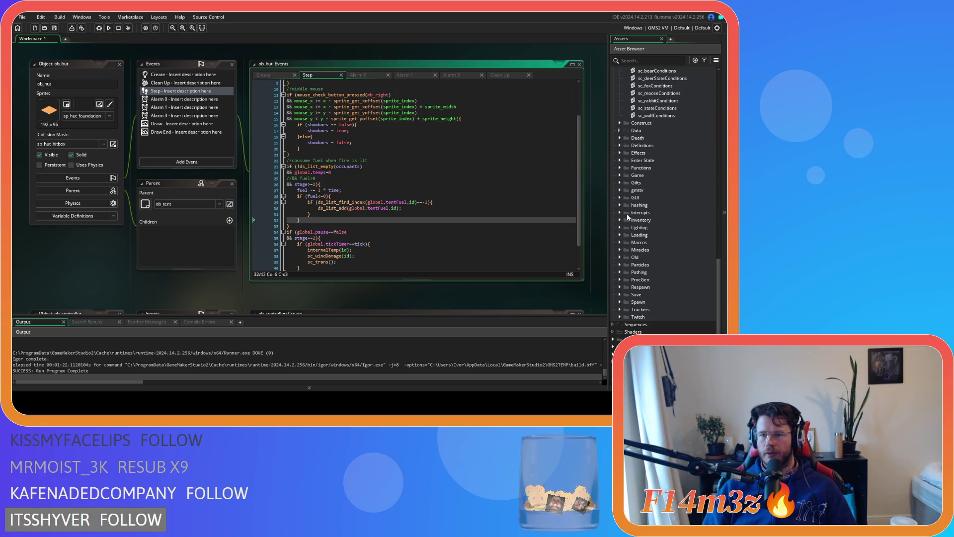
click(620, 236)
scroll(685, 269, down, 5)
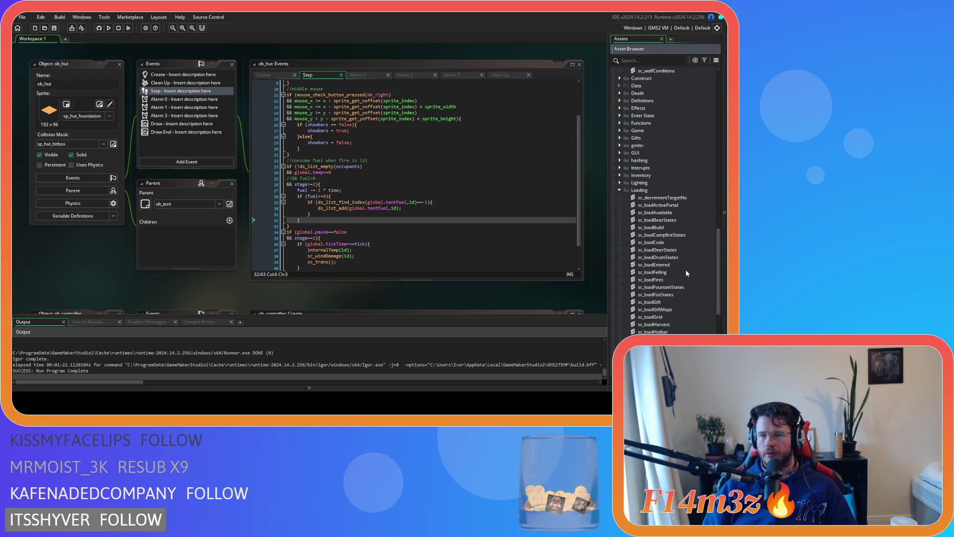
scroll(687, 273, down, 1)
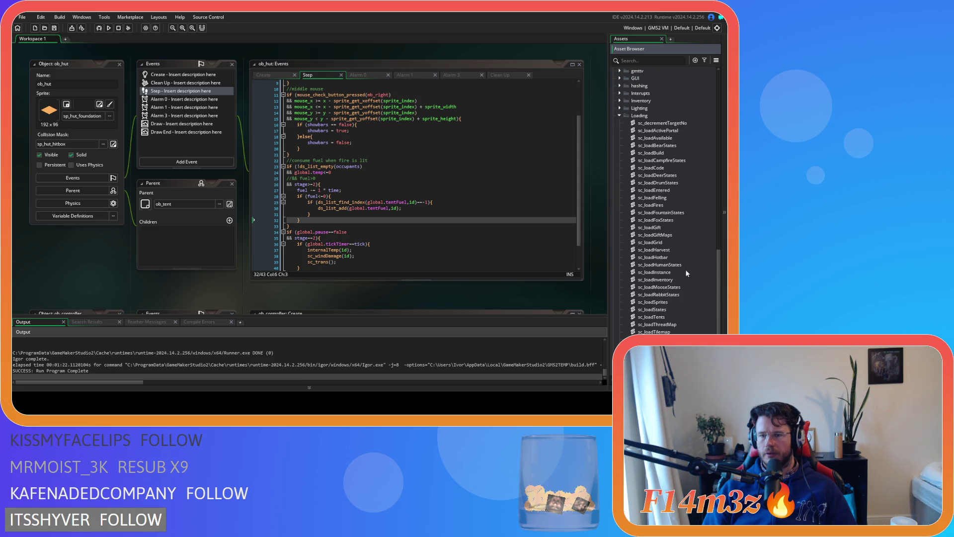
scroll(687, 273, down, 1)
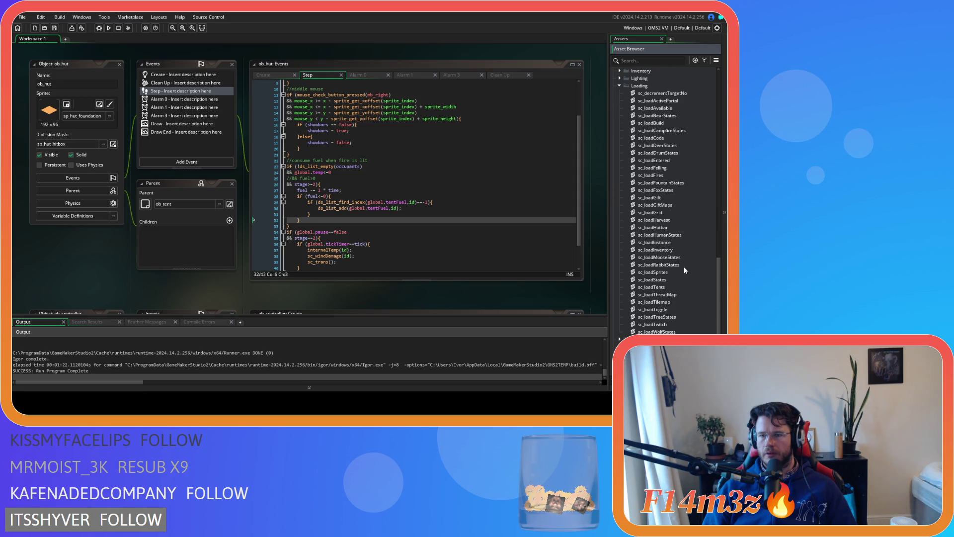
double_click(661, 287)
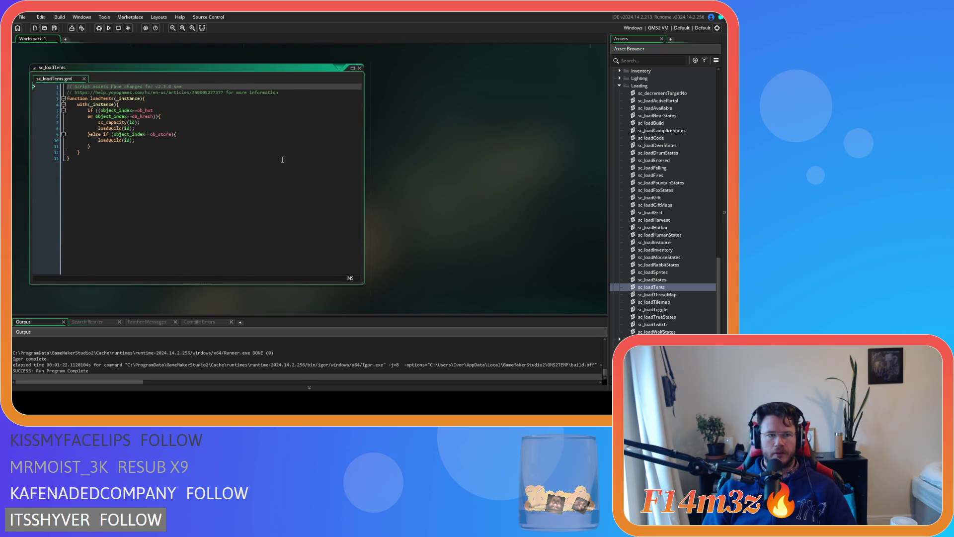
Step: Insert an 'if (stage>=2){ }' block inside the hut/kresh branch of loadTents
click(221, 147)
click(194, 128)
click(185, 117)
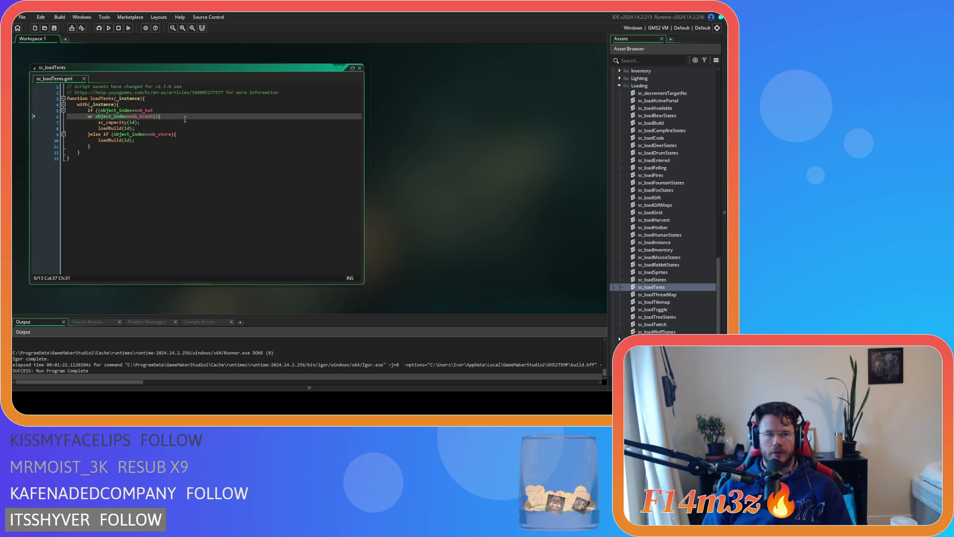
key(Return)
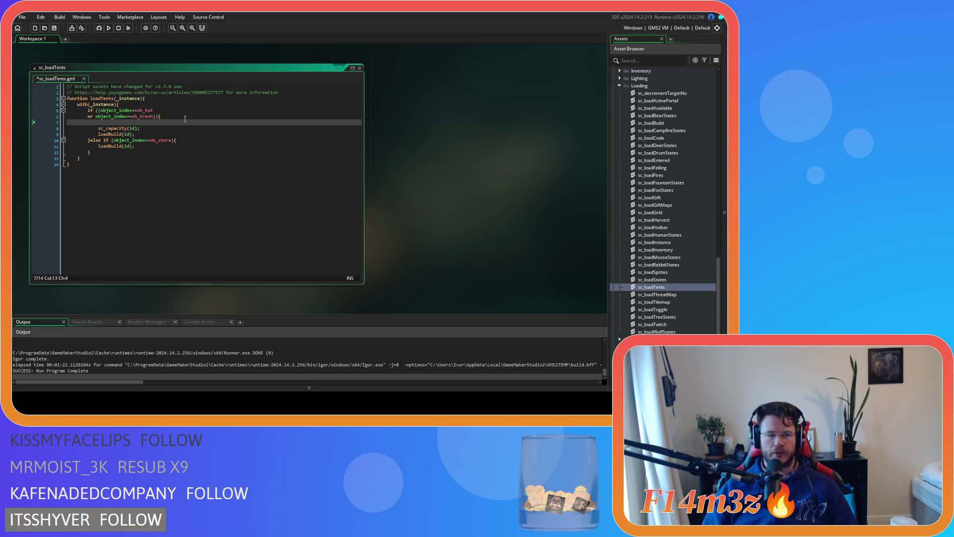
text(if ()
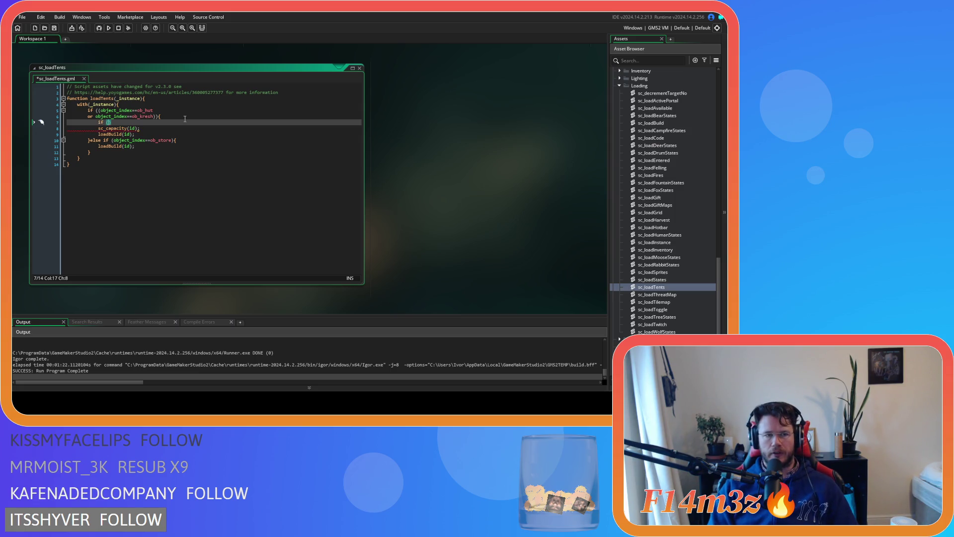
text(stage)
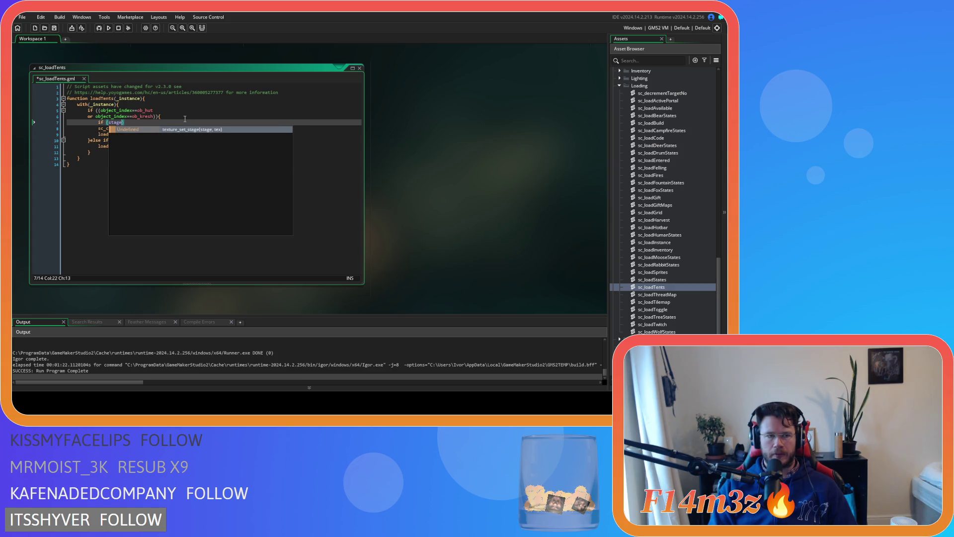
text(>=)
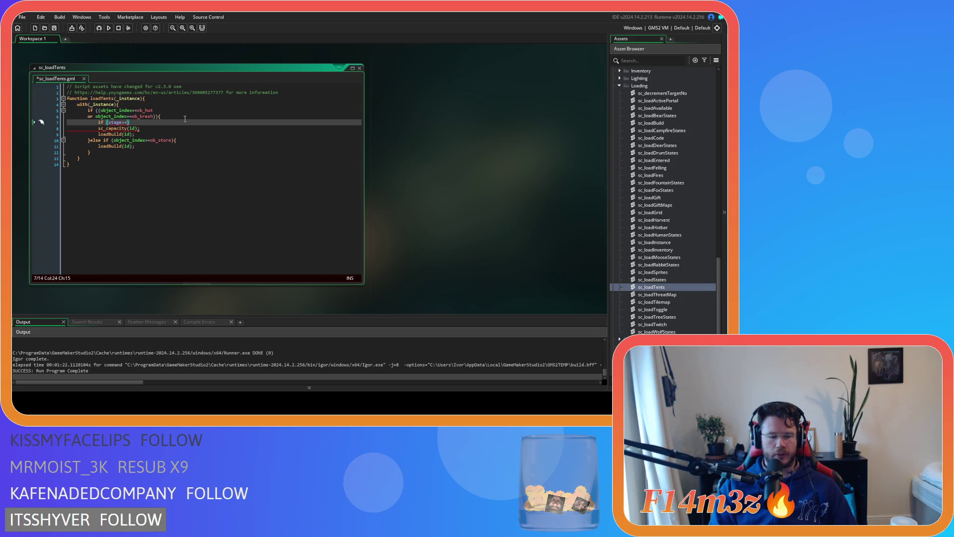
text(2){)
key(Return)
key(Return)
text(})
Step: Paste the tent fuel ds_list_add code into the new block, indent it, and save
key(Up)
key(ctrl+v)
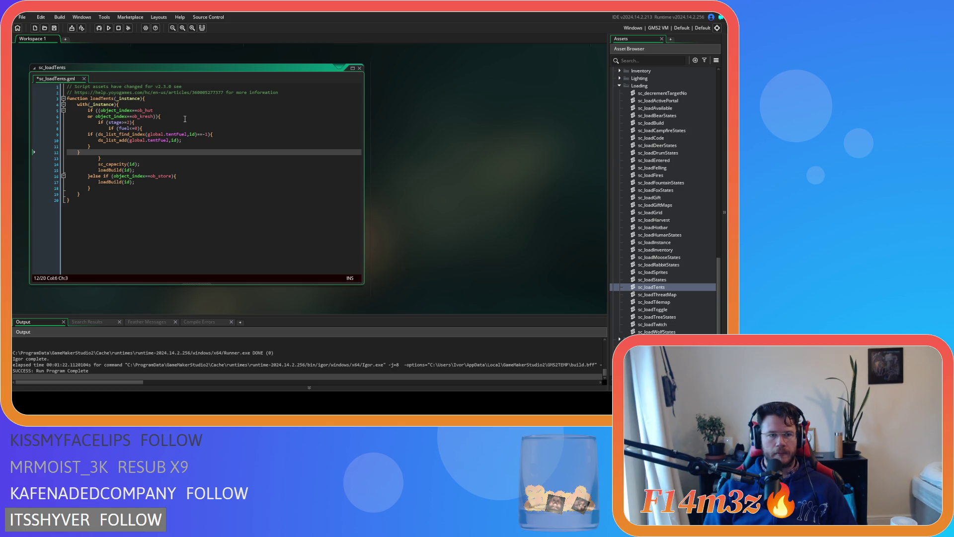
drag(82, 152, 40, 133)
key(Tab)
key(Tab)
click(127, 147)
key(ctrl+s)
Step: Move the fuel<=0 condition so the check reads 'if (stage>=2 && fuel<=0)'
click(153, 126)
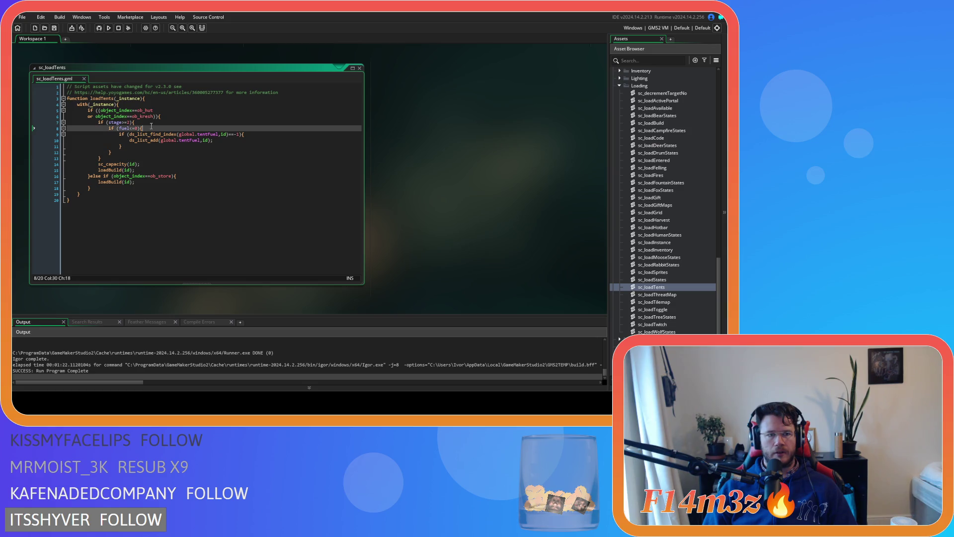
key(Left)
key(BackSpace)
key(BackSpace)
key(BackSpace)
click(130, 121)
key(Return)
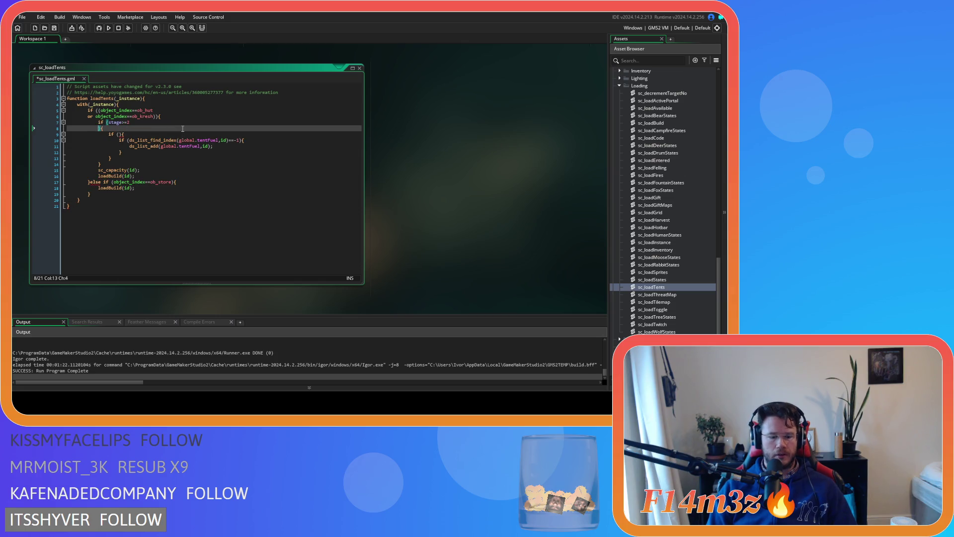
key(BackSpace)
key(BackSpace)
key(BackSpace)
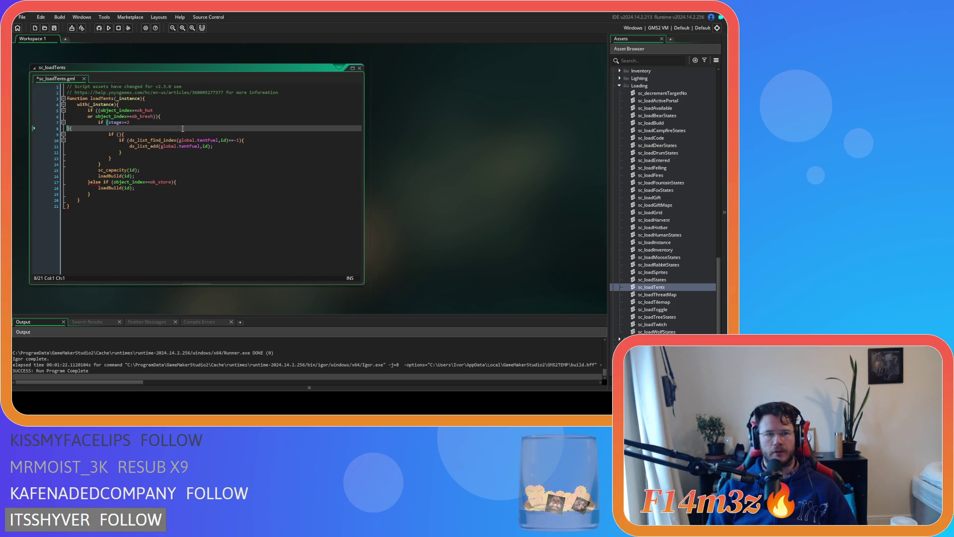
key(Tab)
key(Tab)
key(Tab)
text(&& )
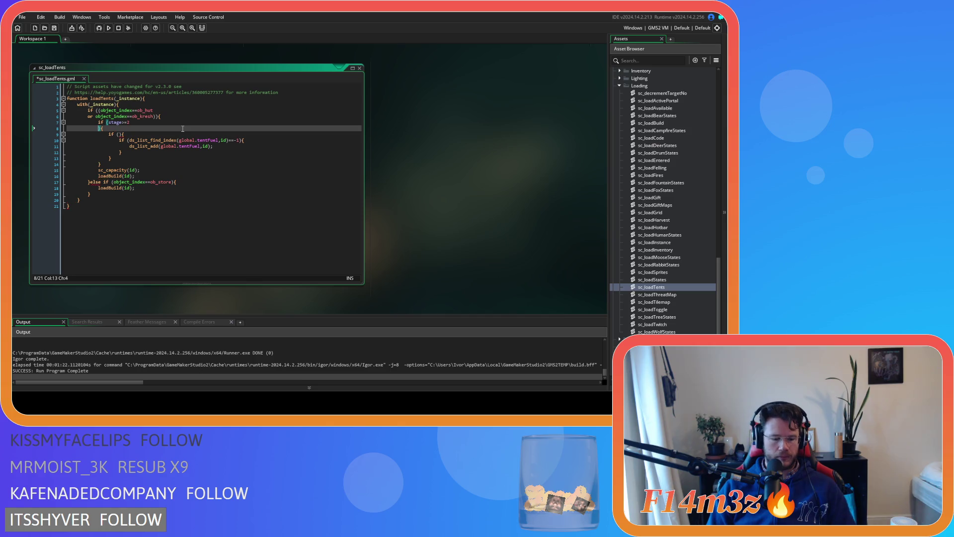
text(fuel<=0))
Step: Delete the leftover empty if line and brace, outdent the list lines, and save
key(Down)
key(shift+Home)
key(BackSpace)
key(BackSpace)
key(Down)
key(Down)
key(Down)
key(shift+Home)
key(BackSpace)
key(BackSpace)
drag(122, 146, 35, 136)
key(shift+Tab)
key(ctrl+s)
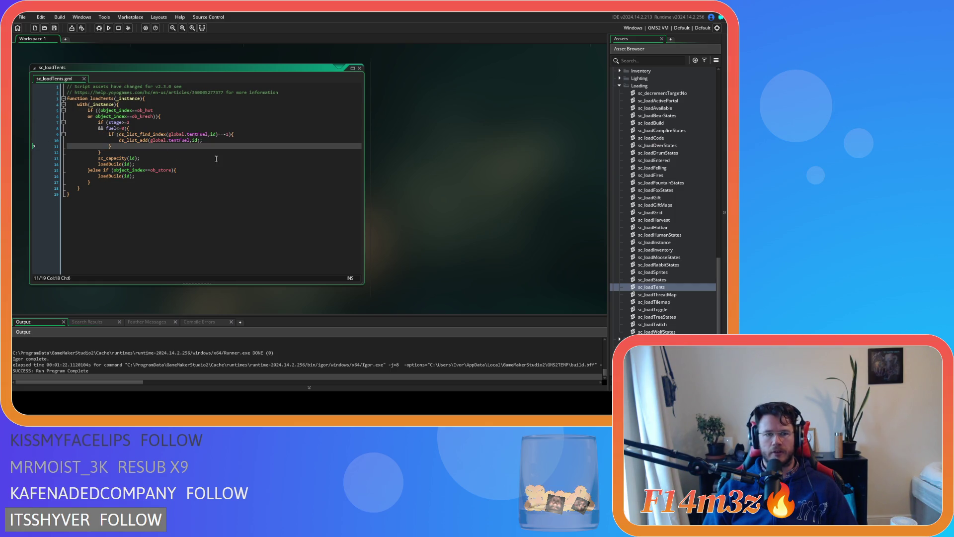
Step: Open ob_human's code and start a text search in it
key(Down)
scroll(693, 167, up, 15)
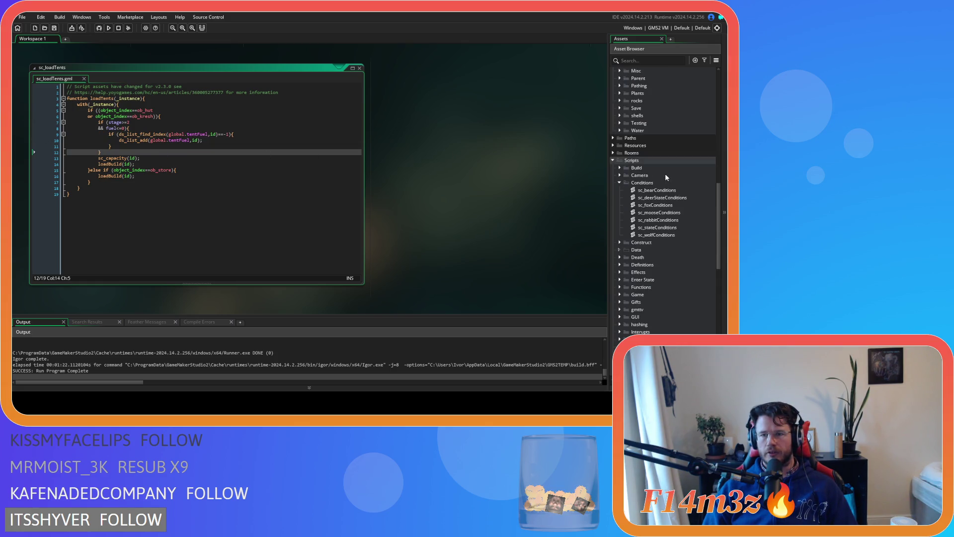
scroll(664, 179, up, 3)
double_click(655, 192)
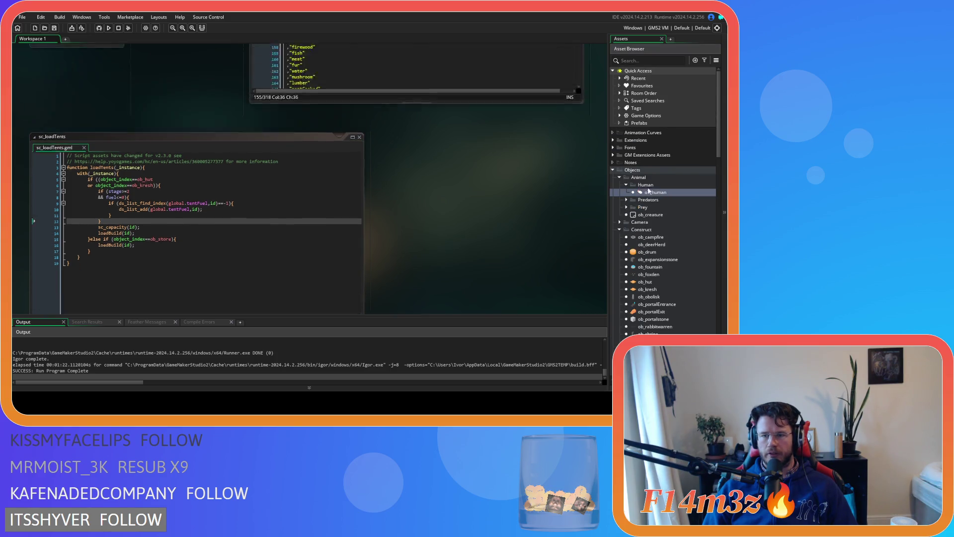
key(ctrl+f)
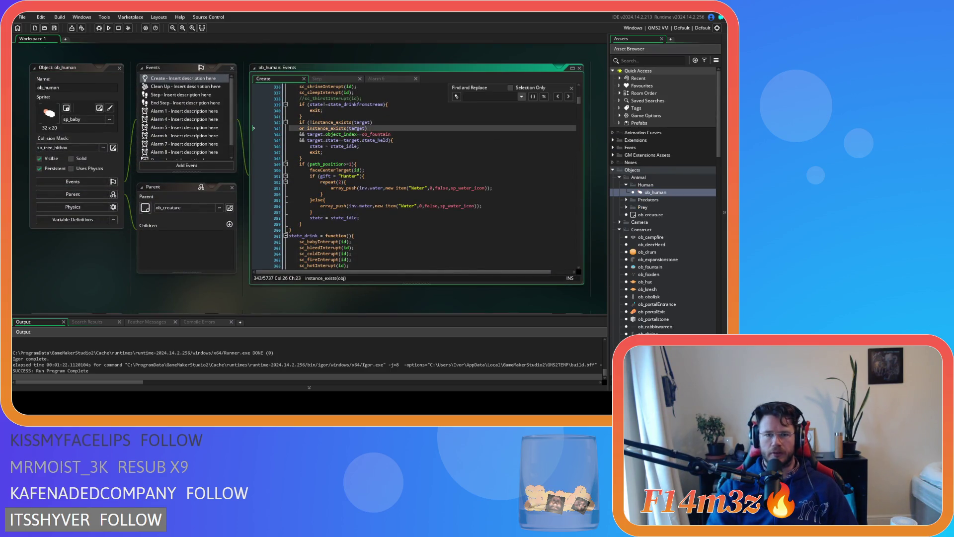
Step: Search ob_human's code for state_construct
text(state_c)
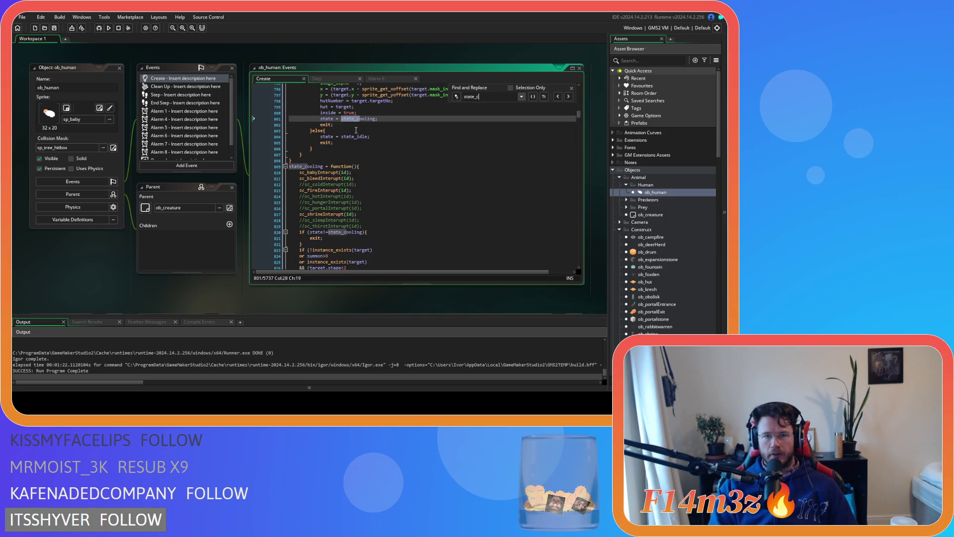
text(onstruct)
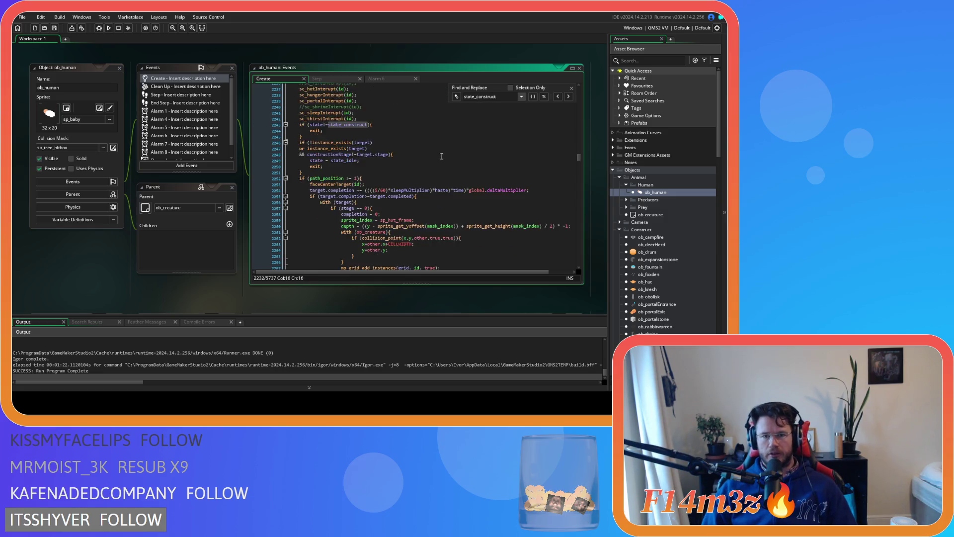
scroll(442, 157, up, 2)
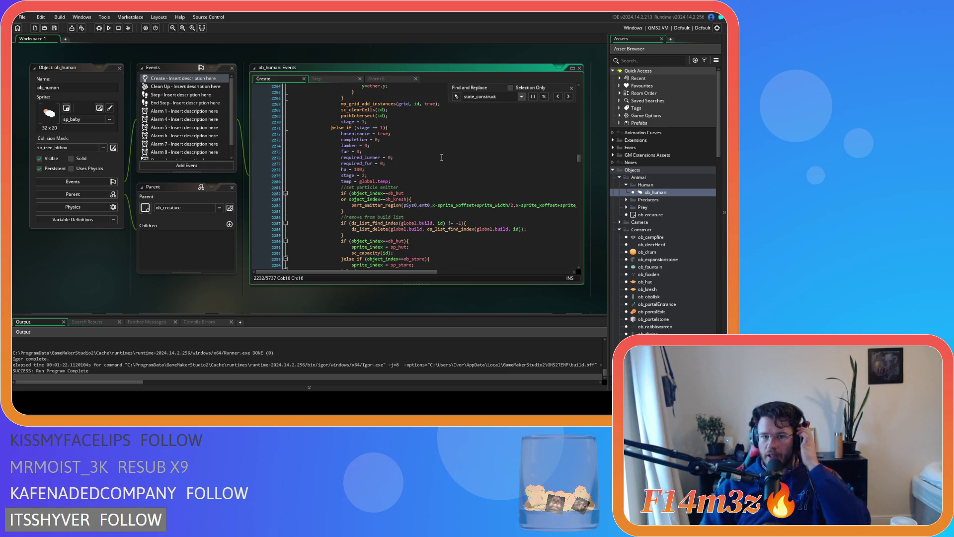
mouse_move(399, 223)
scroll(399, 223, down, 2)
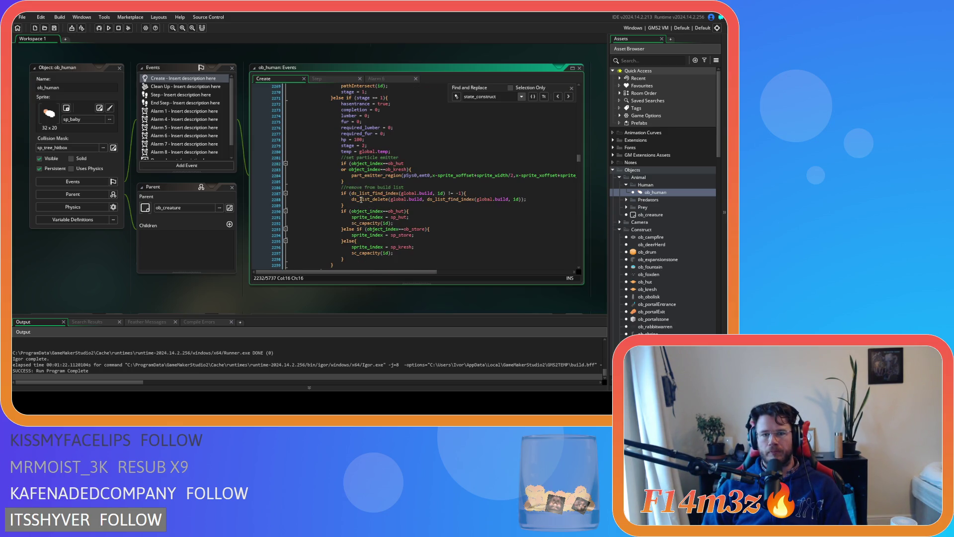
Step: Add a '//add to tent fuel list' comment after the build-list removal block
click(360, 182)
click(376, 205)
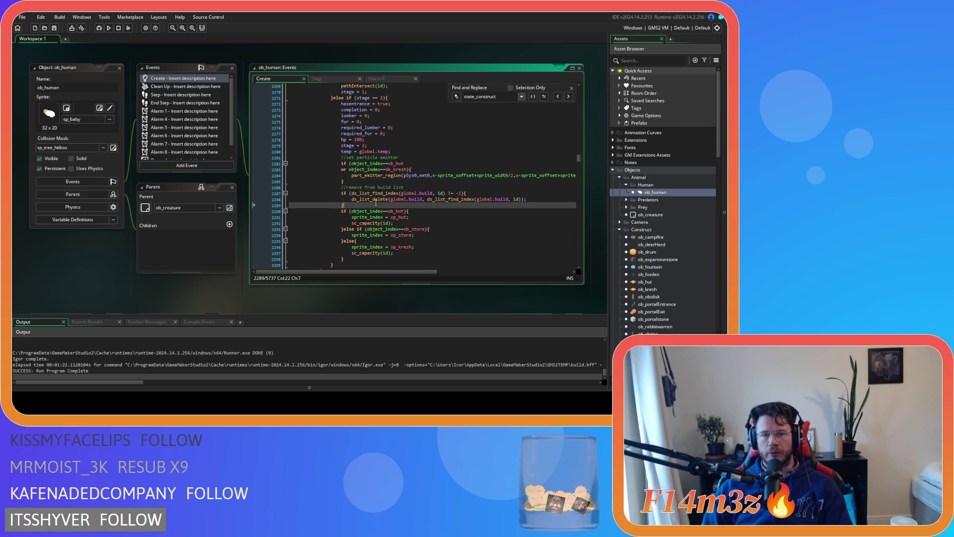
key(Return)
text(//add t)
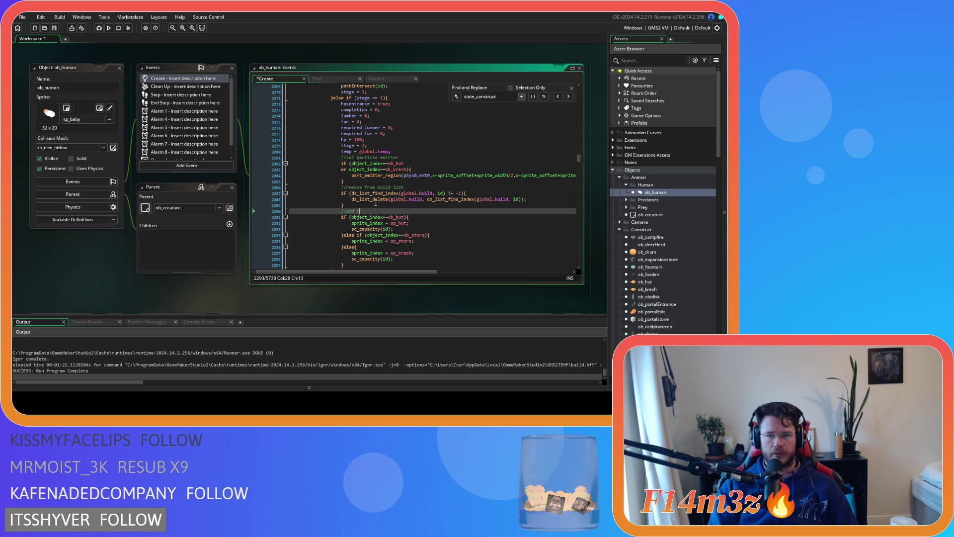
text(o tent fuel list)
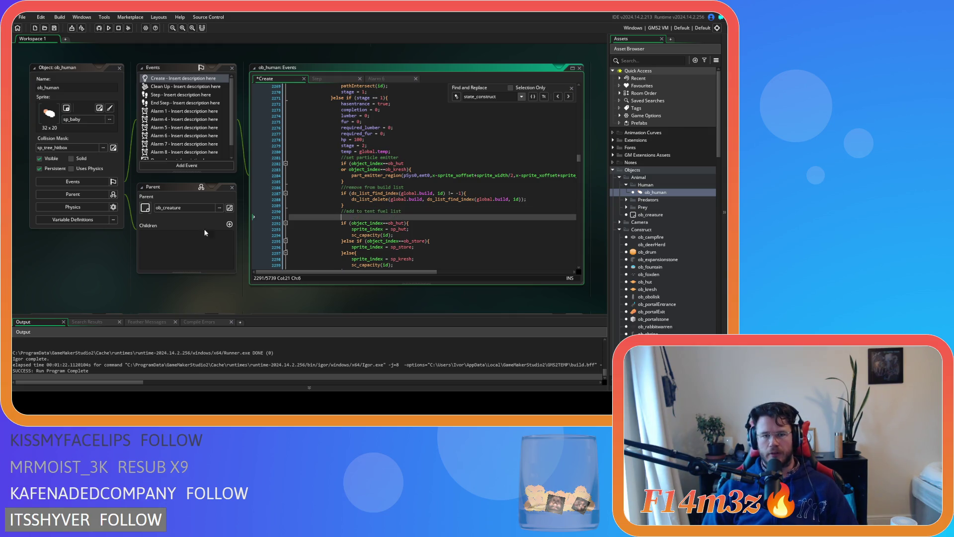
key(ctrl+Tab)
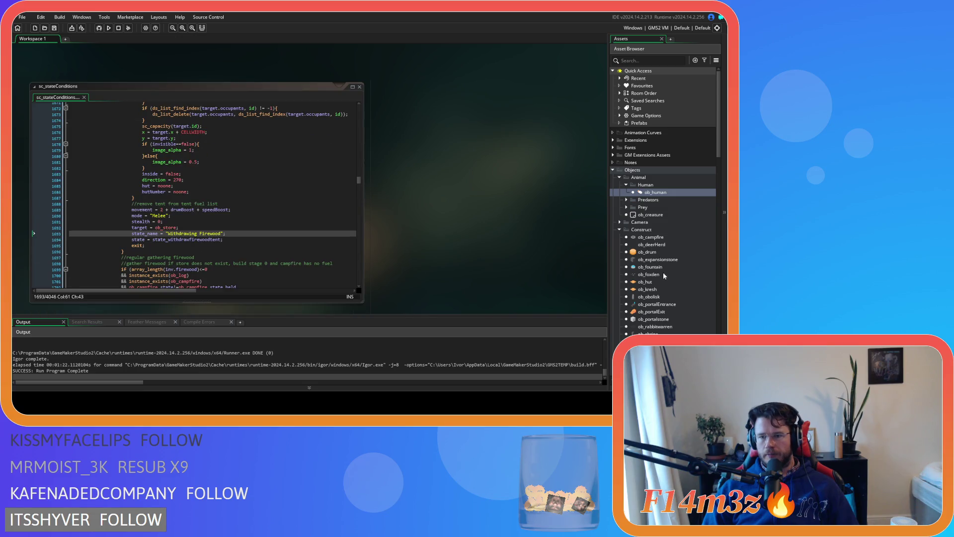
double_click(660, 281)
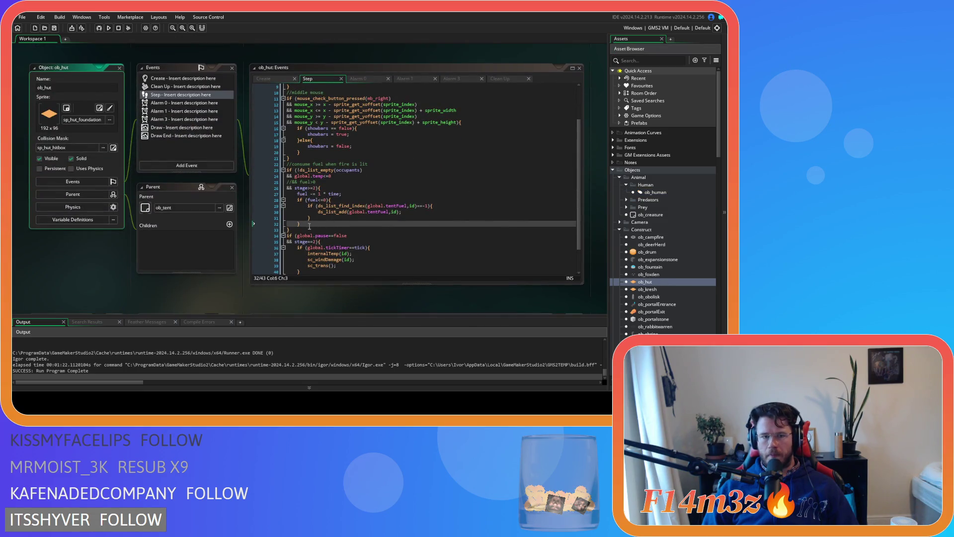
Step: Copy the fuel<=0 tentFuel block from ob_hut's Step code
drag(307, 224, 296, 199)
right_click(307, 208)
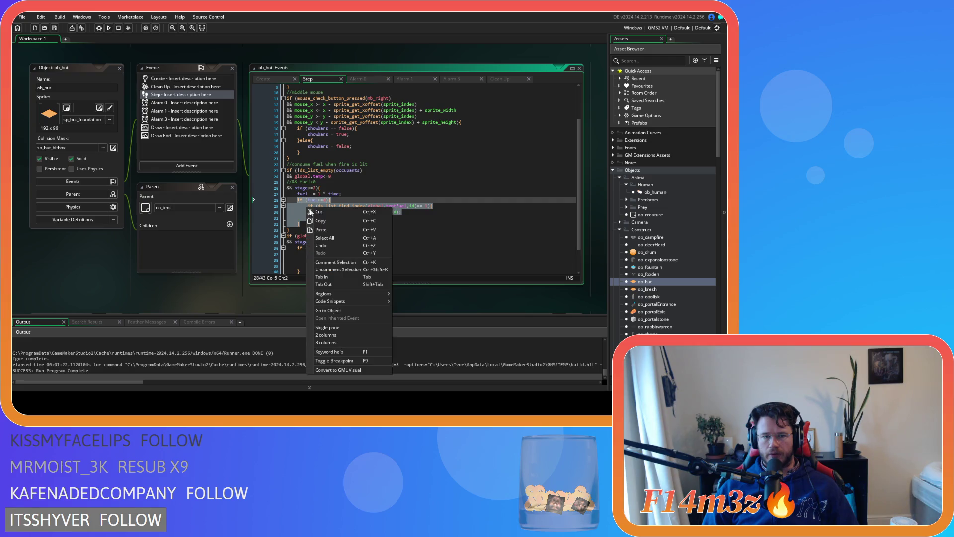
click(324, 222)
right_click(345, 211)
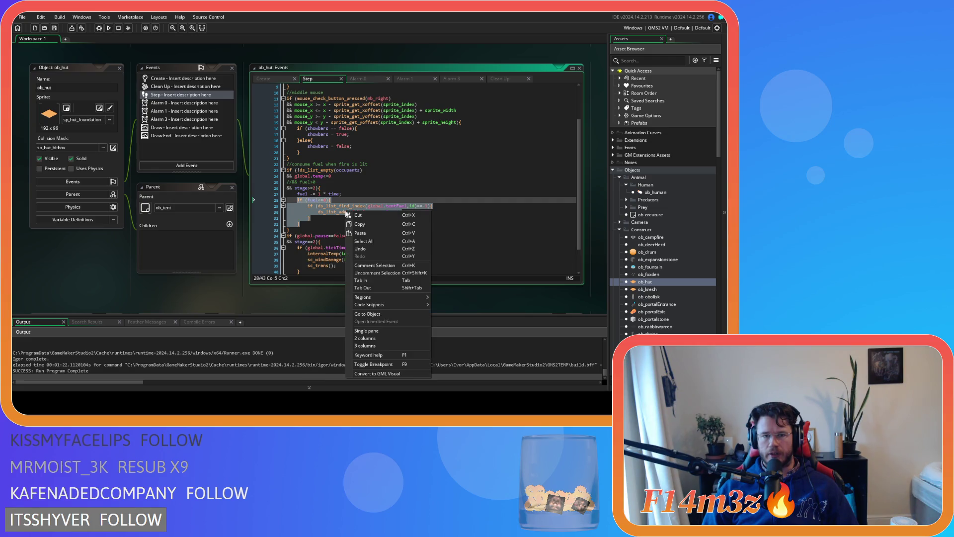
click(369, 223)
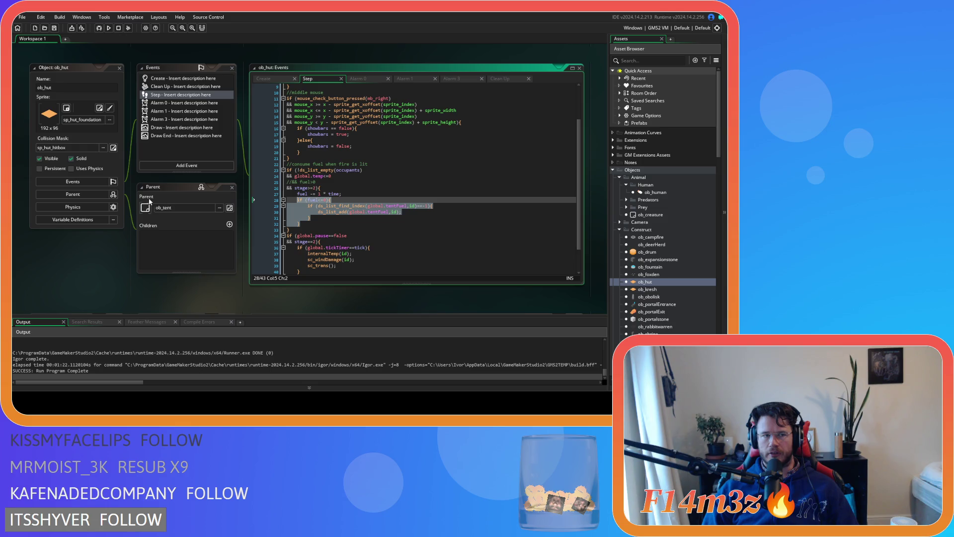
Step: Paste the block into ob_human's code, then delete the misplaced paste and comment
scroll(125, 204, down, 5)
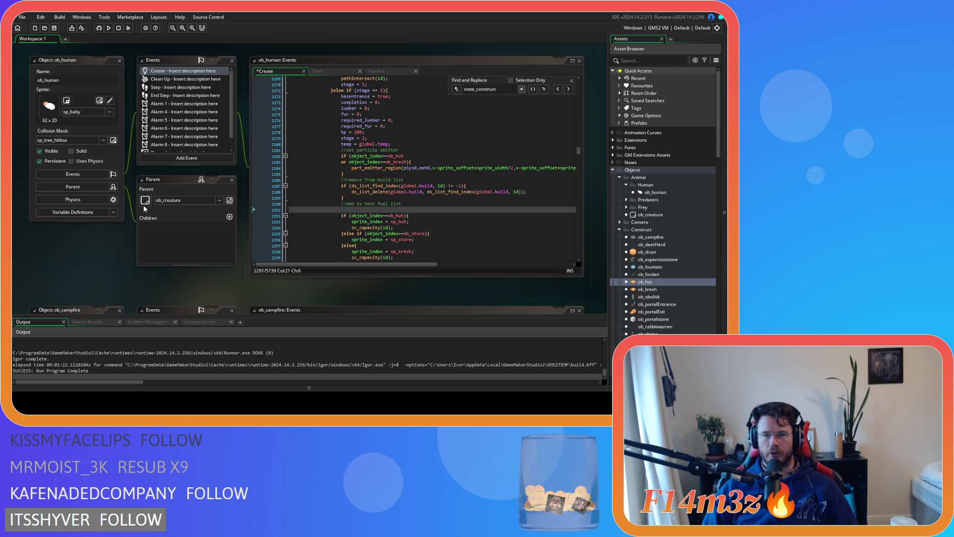
scroll(445, 211, down, 2)
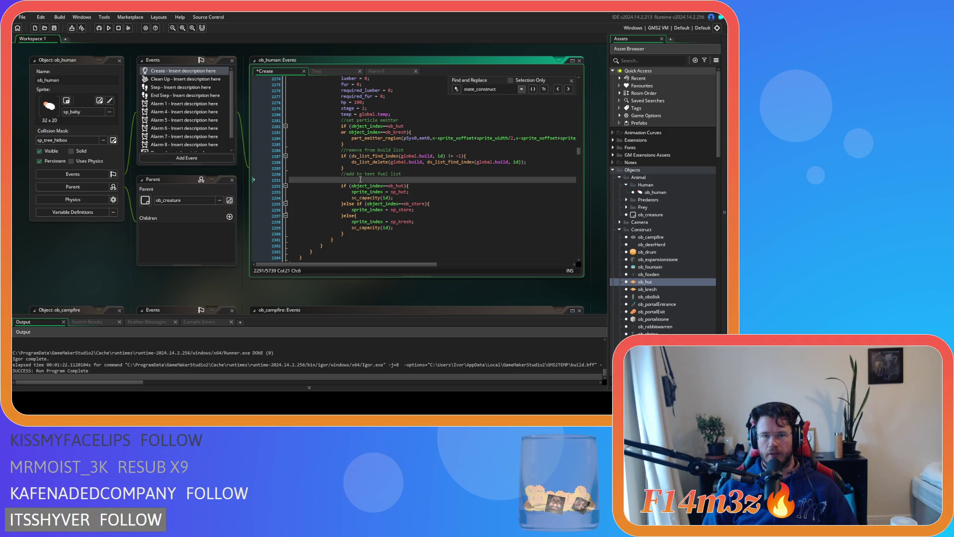
key(ctrl+v)
mouse_move(311, 200)
mouse_down()
mouse_move(342, 185)
mouse_move(340, 175)
mouse_up()
key(Tab)
key(Tab)
key(Tab)
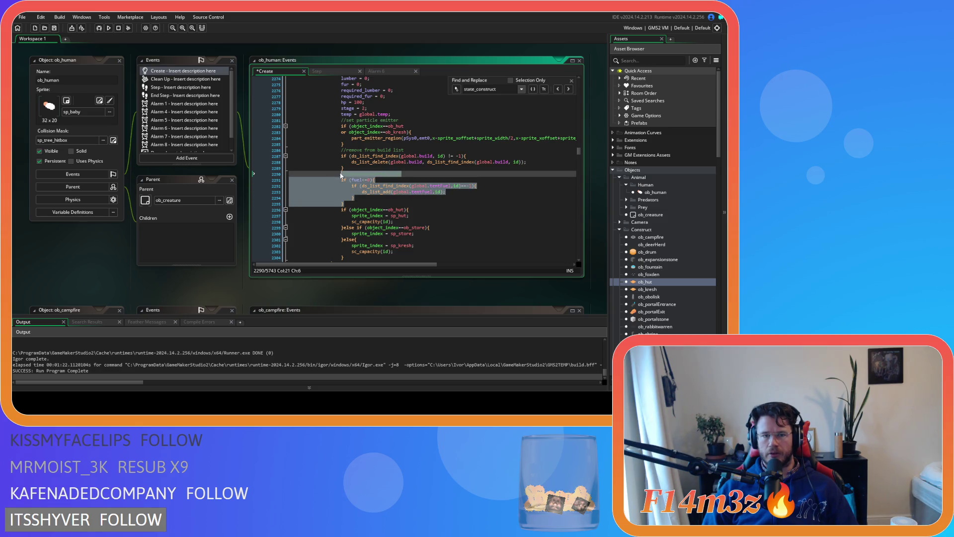
key(BackSpace)
key(BackSpace)
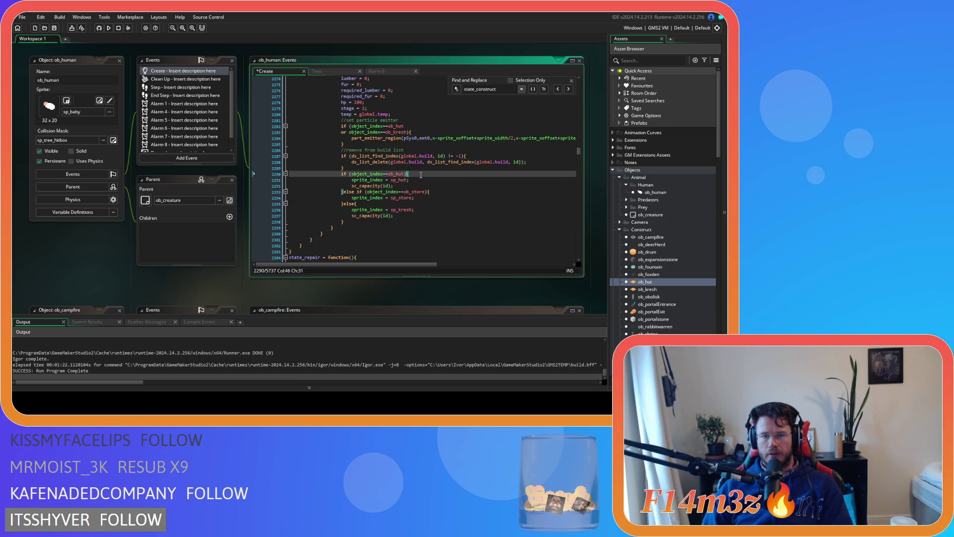
click(442, 190)
Step: Paste the tentFuel block below the sp_hut sprite line and indent it
click(434, 208)
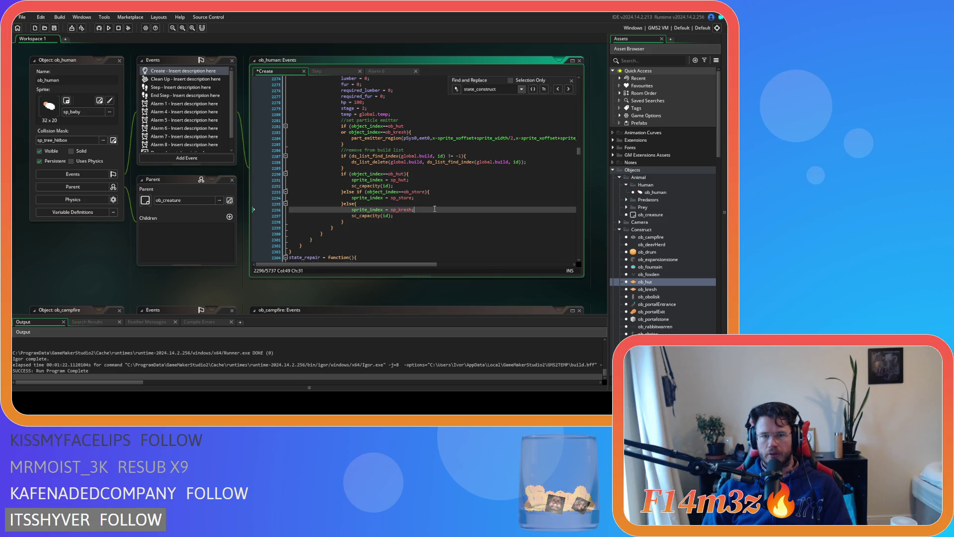
click(422, 181)
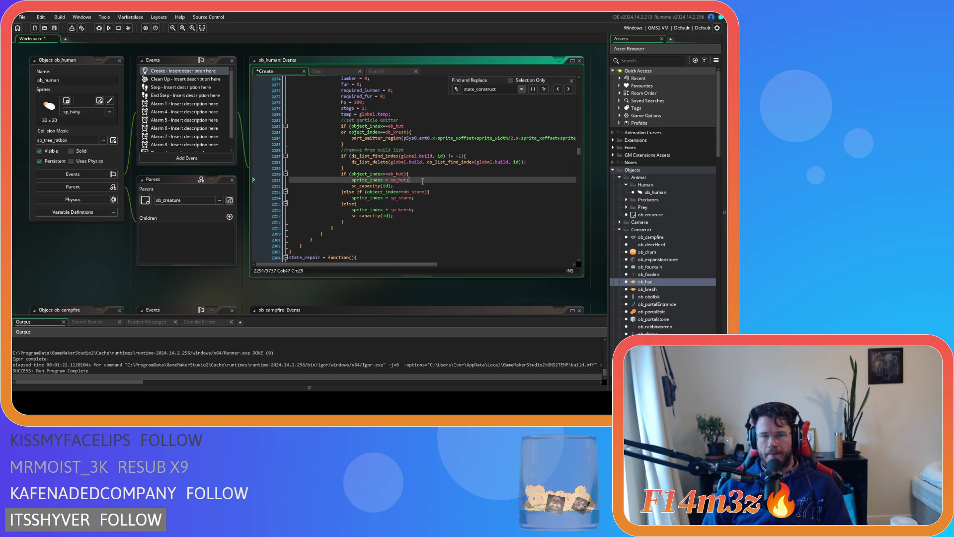
key(Return)
key(ctrl+v)
mouse_move(343, 218)
mouse_down()
mouse_move(320, 190)
mouse_move(349, 188)
mouse_up()
key(Tab)
Step: Paste the same tentFuel block below the sp_kresh sprite line
scroll(398, 208, down, 3)
click(428, 188)
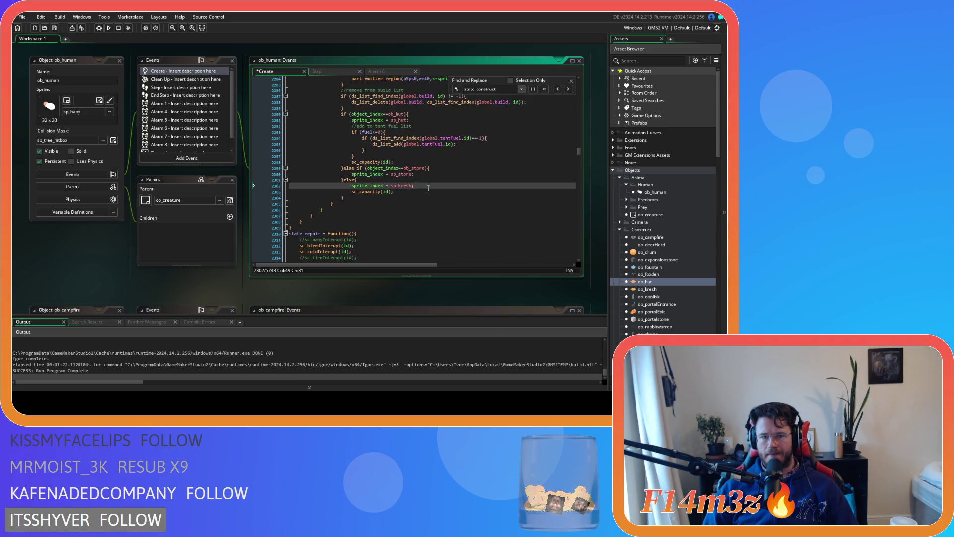
key(Return)
key(ctrl+v)
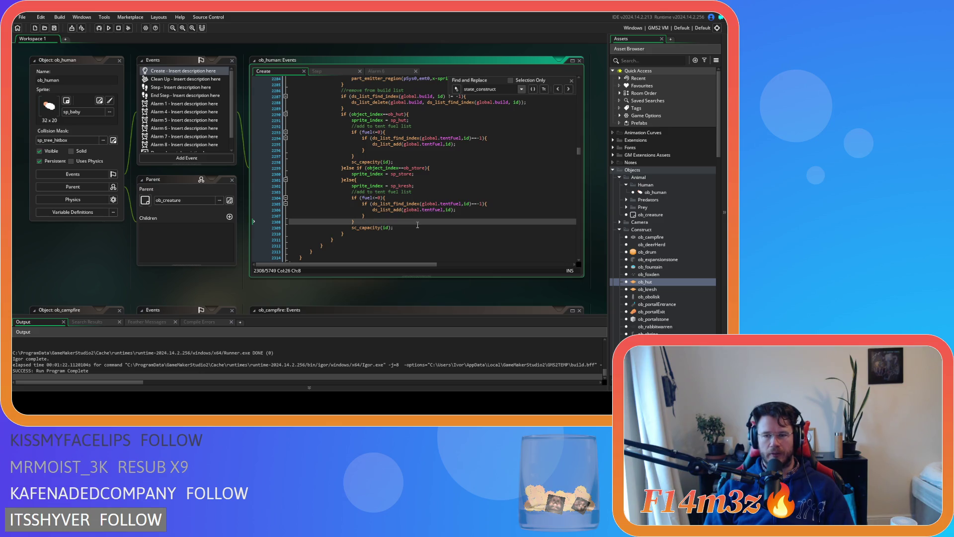
click(459, 197)
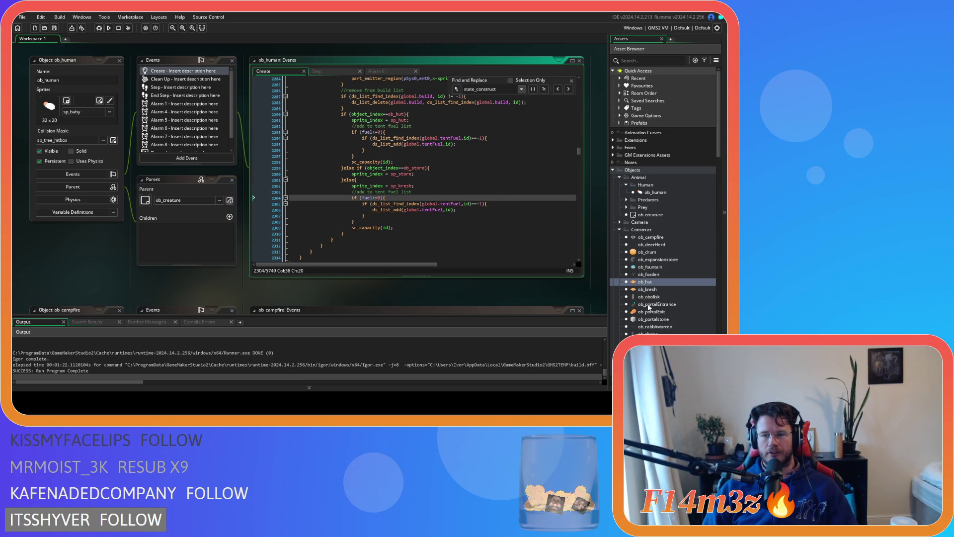
Step: Reopen ob_hut and look over its Step event code
scroll(652, 314, down, 3)
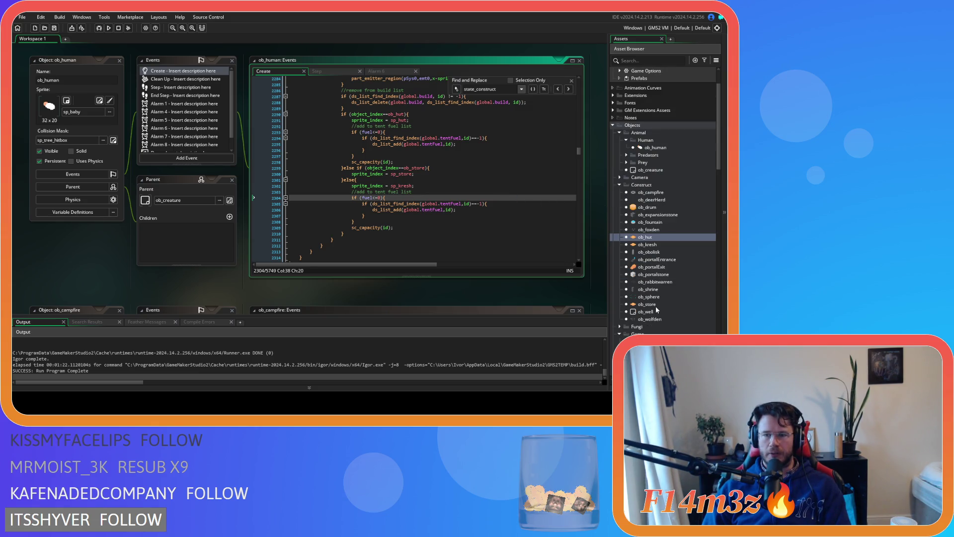
double_click(661, 238)
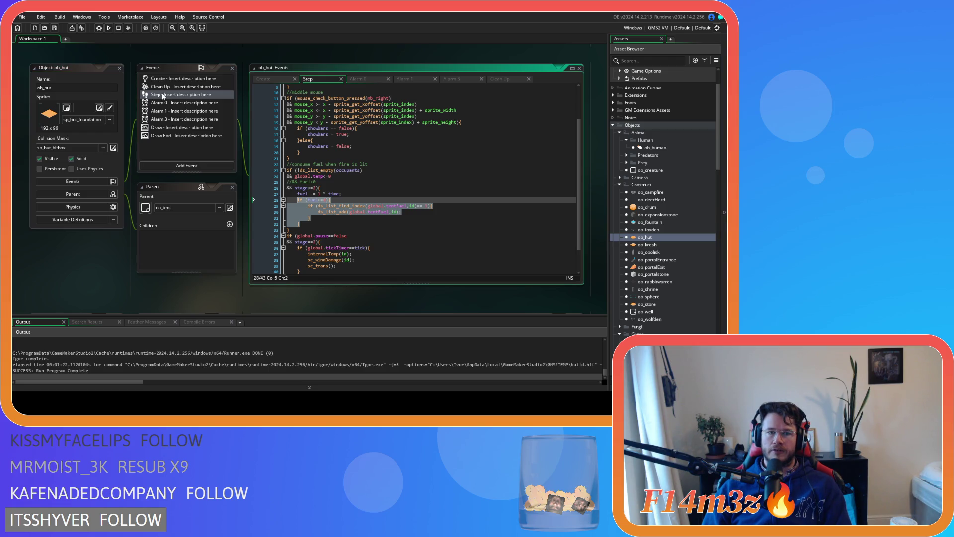
scroll(347, 129, up, 3)
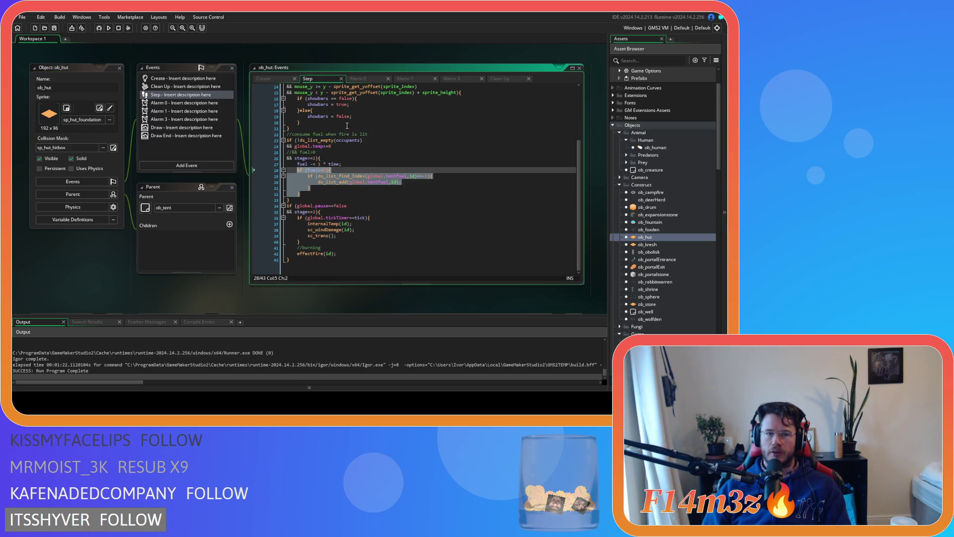
mouse_move(348, 128)
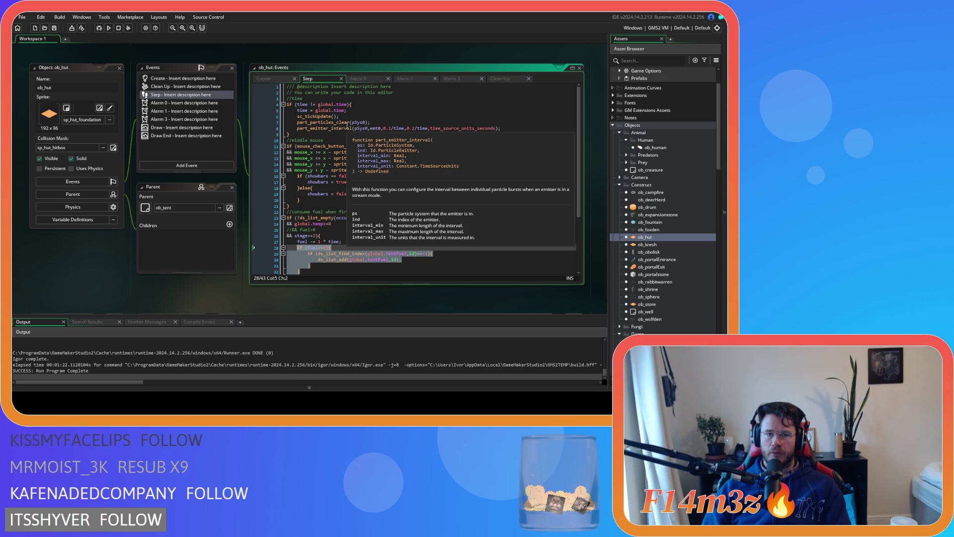
mouse_move(414, 162)
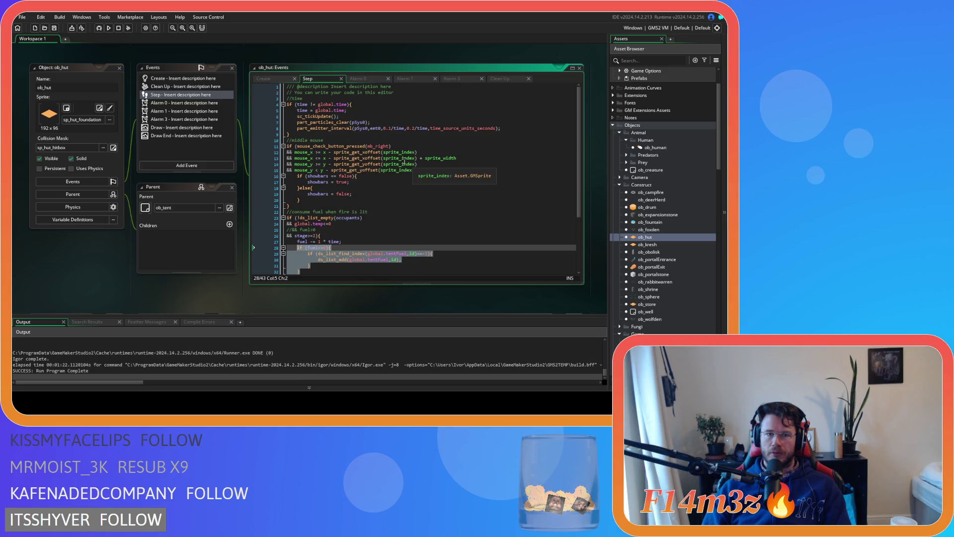
Step: Expand the Death scripts folder and open sc_deathHut
scroll(405, 161, down, 3)
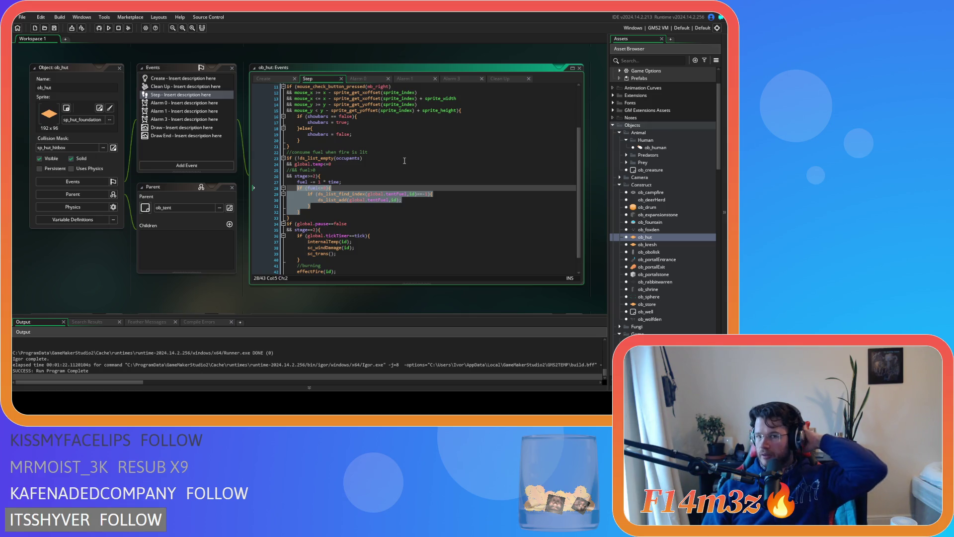
scroll(641, 220, down, 15)
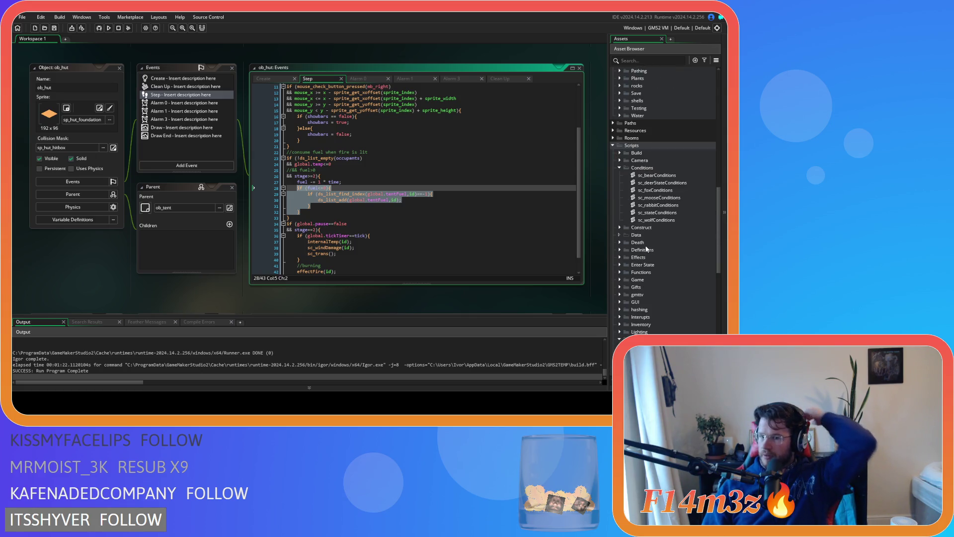
click(624, 243)
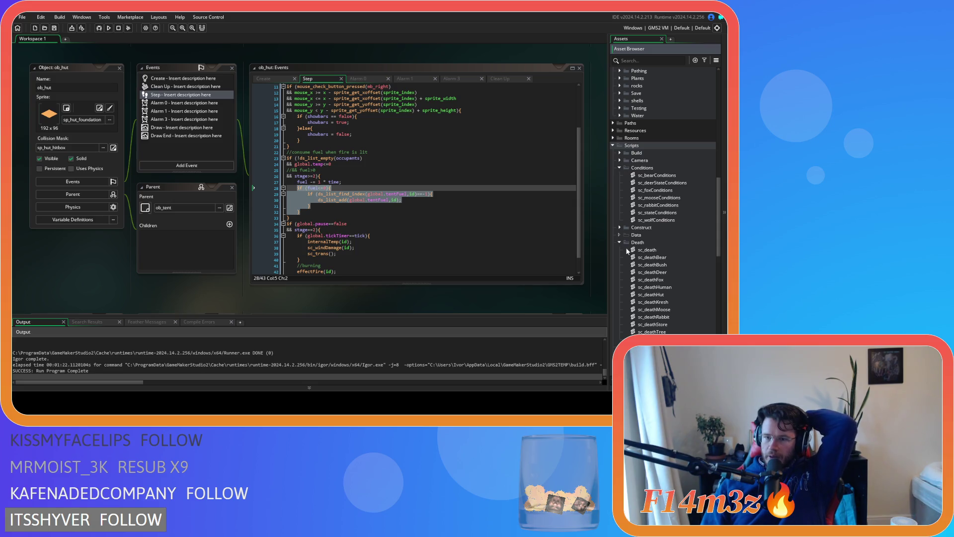
double_click(661, 294)
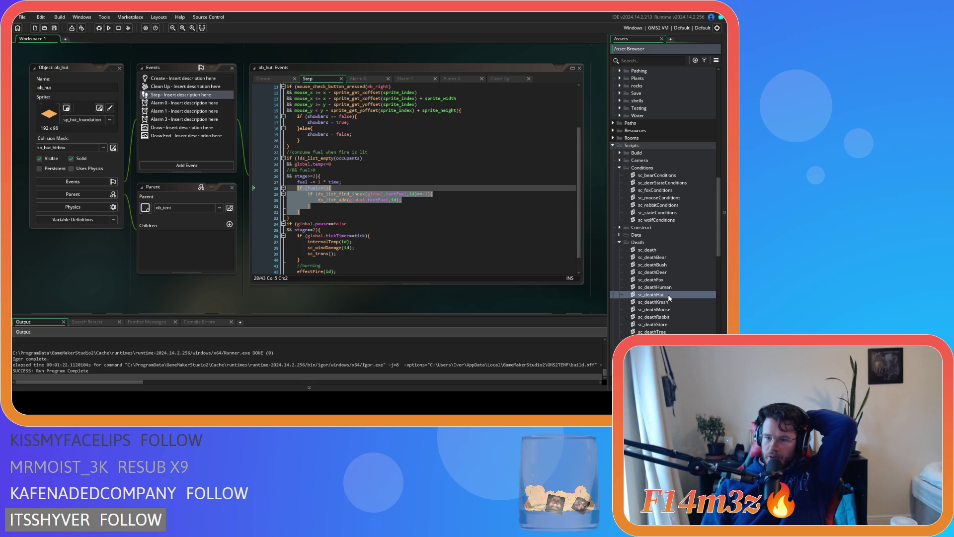
Step: Read through sc_deathHut's code and go to its onFire condition line
mouse_move(359, 124)
mouse_down()
mouse_move(360, 237)
mouse_move(343, 112)
mouse_up()
scroll(342, 129, down, 5)
scroll(340, 139, up, 5)
scroll(339, 119, down, 1)
scroll(342, 149, down, 10)
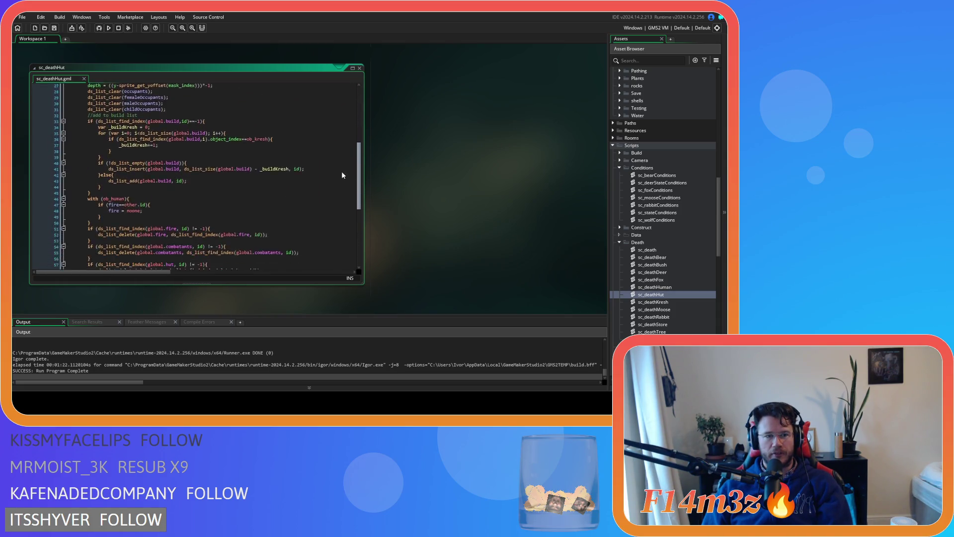
scroll(333, 189, up, 6)
scroll(327, 144, up, 2)
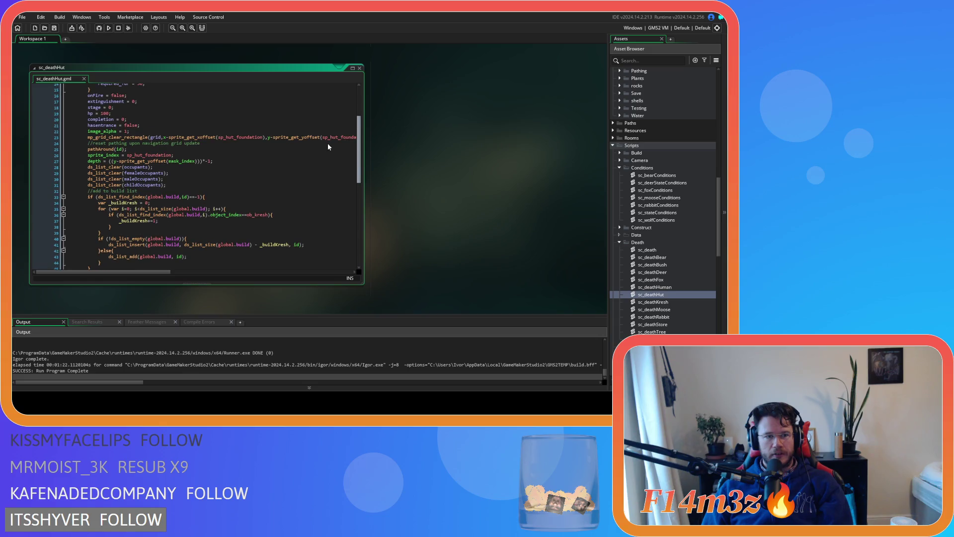
scroll(324, 130, up, 2)
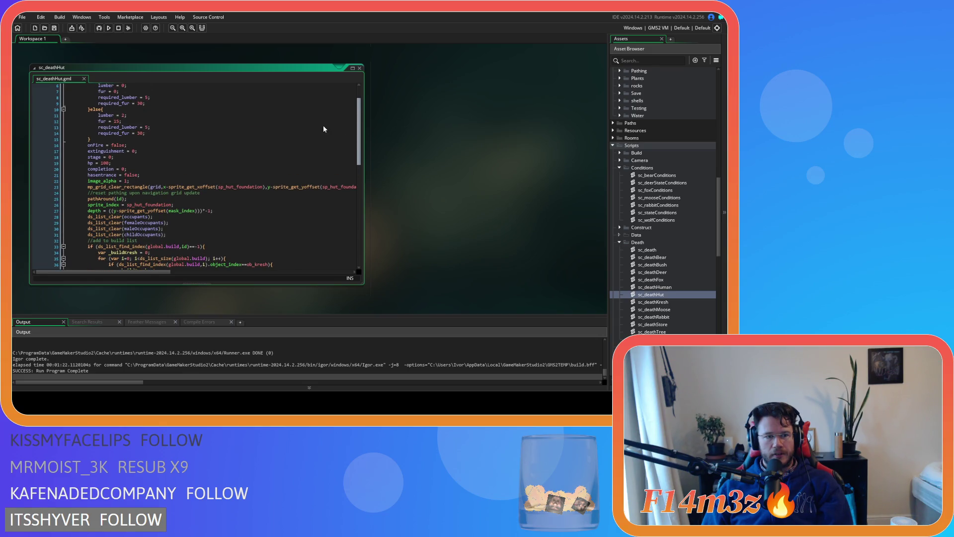
scroll(323, 125, up, 2)
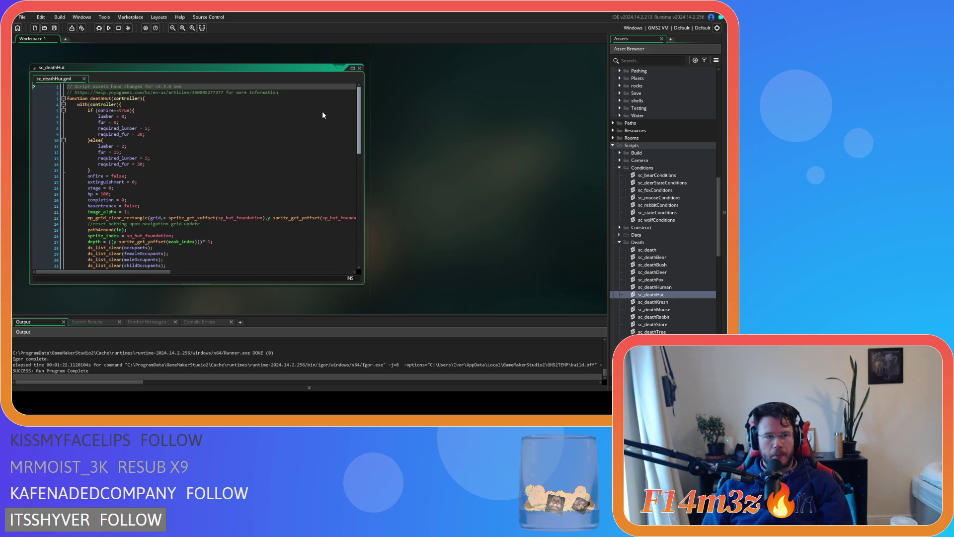
click(217, 104)
click(211, 109)
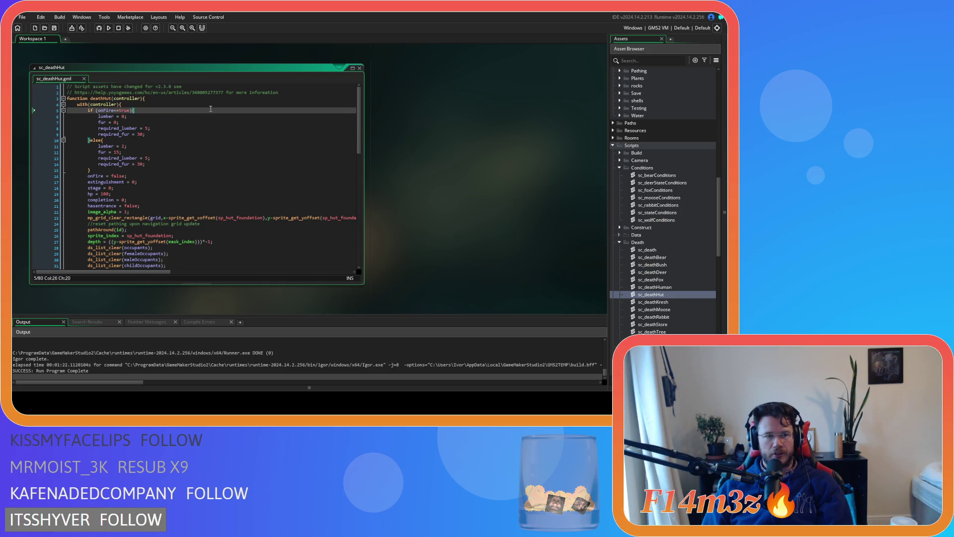
Step: Add 'fuel = 0;' below 'fur = 0;' in sc_deathHut's onFire branch and save
click(167, 134)
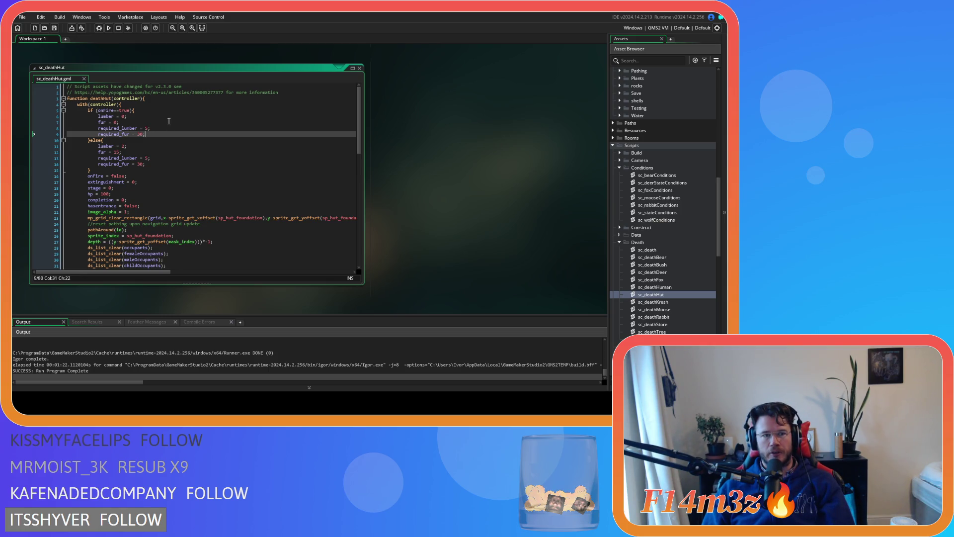
click(163, 122)
key(Return)
text(fuel =)
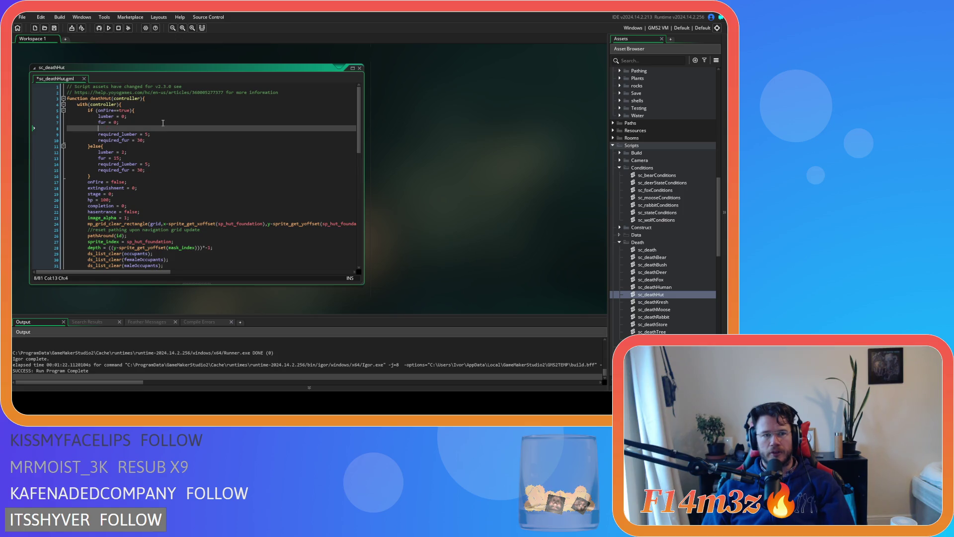
text( 0)
key(ctrl+s)
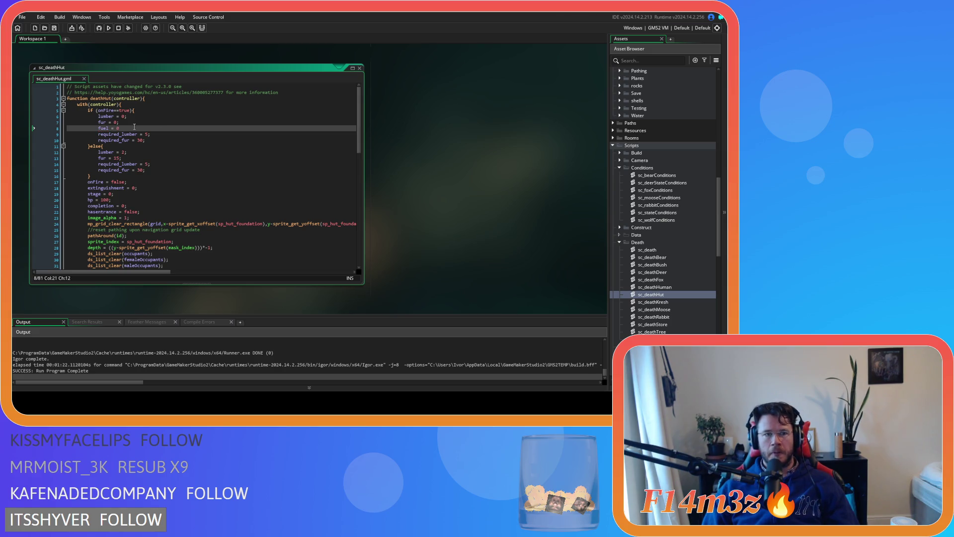
text(;)
key(shift+Home)
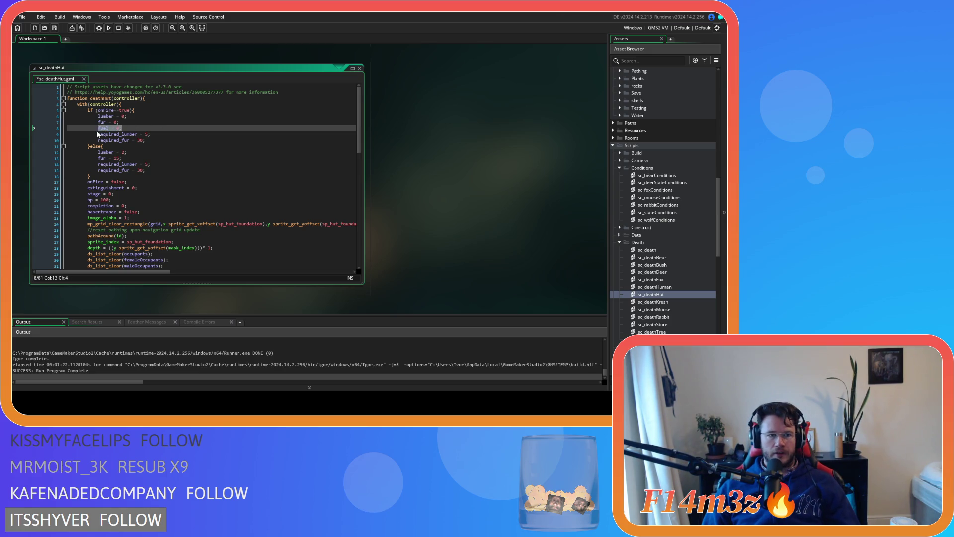
click(179, 166)
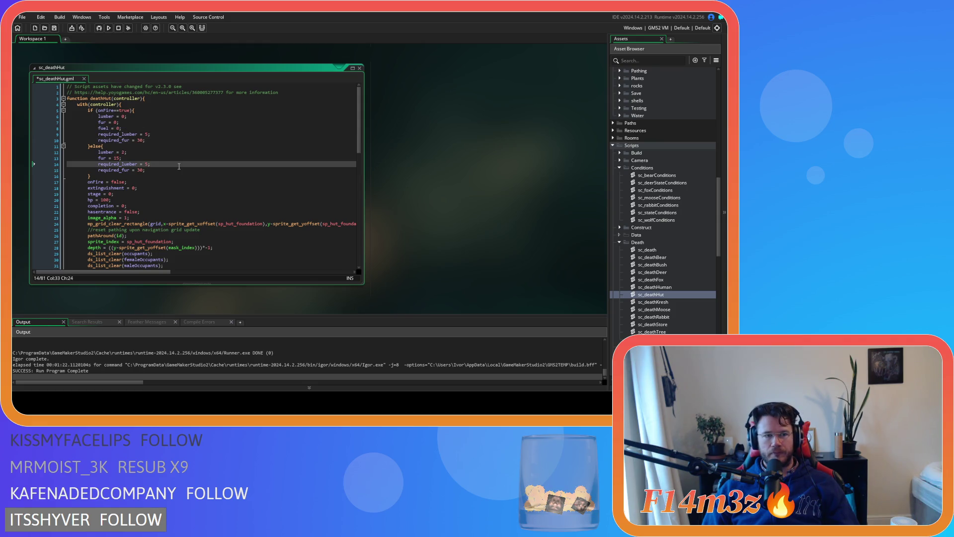
click(188, 173)
key(ctrl+s)
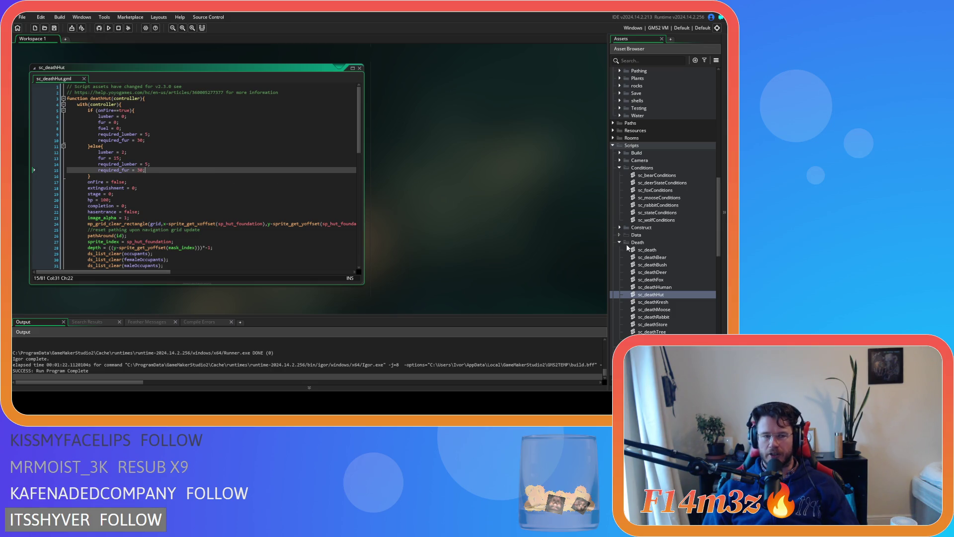
double_click(672, 301)
Step: Insert 'fuel = 0;' below 'fur = 0;' in sc_deathKresh's on-fire branch
click(135, 122)
key(Return)
text(fuel = 0;)
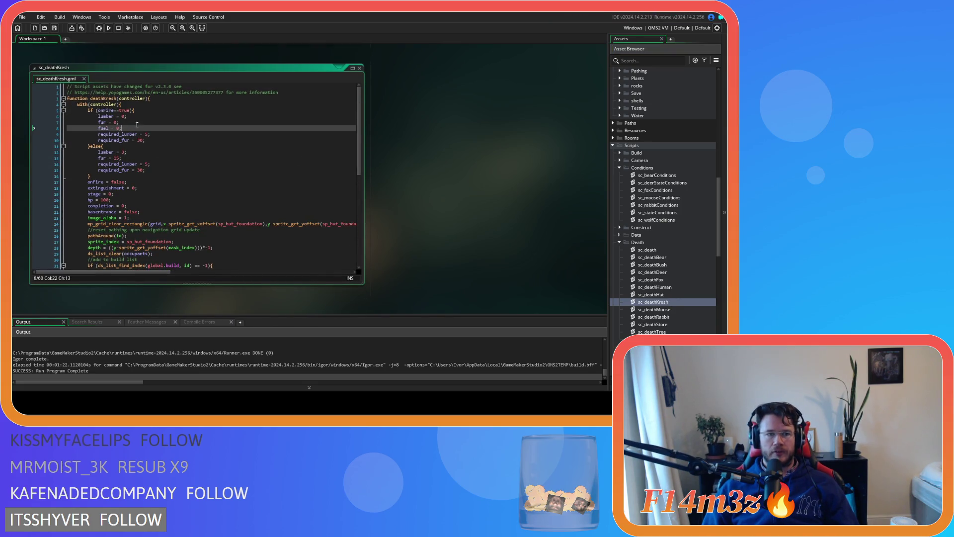
click(148, 158)
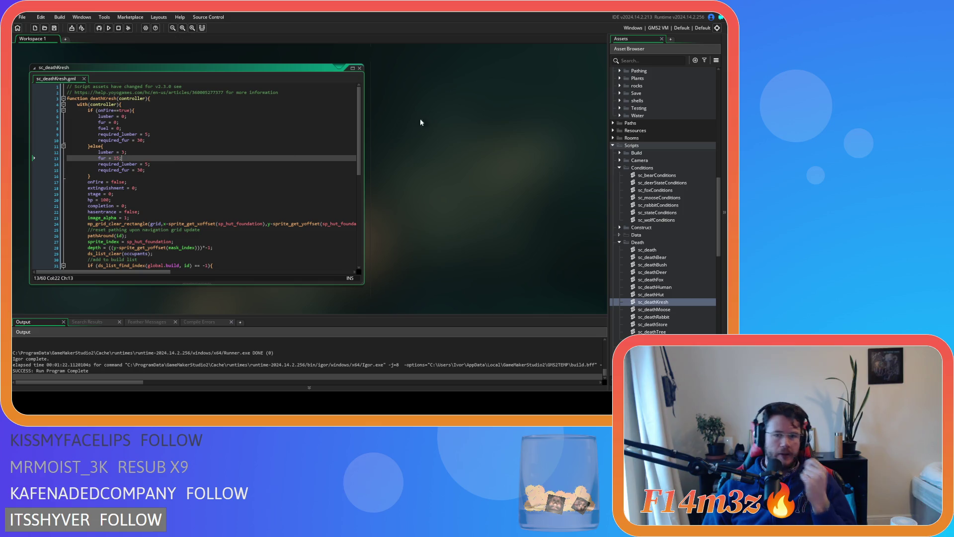
scroll(362, 73, up, 5)
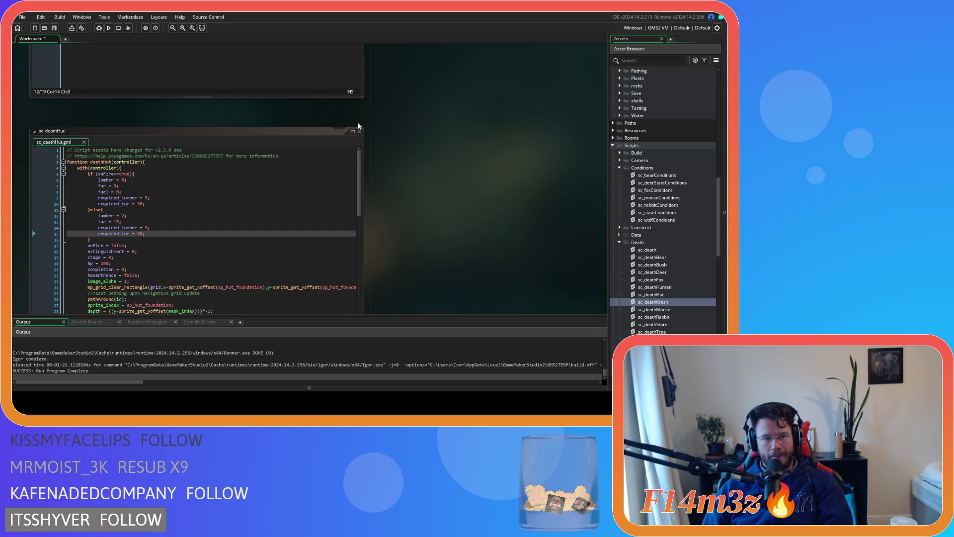
Step: Inspect the end of the tentFuel check in sc_loadTents, then reopen sc_deathHut
click(361, 135)
scroll(391, 155, up, 5)
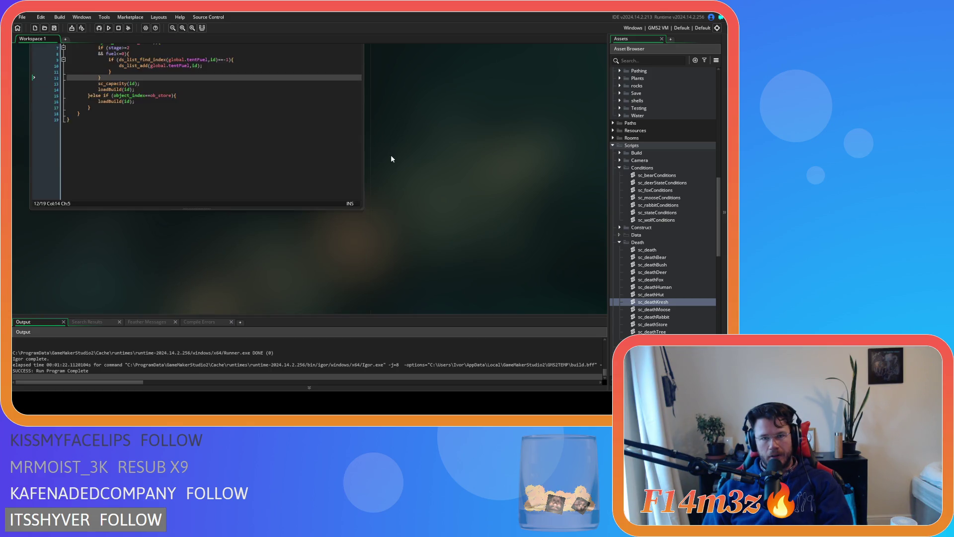
click(299, 183)
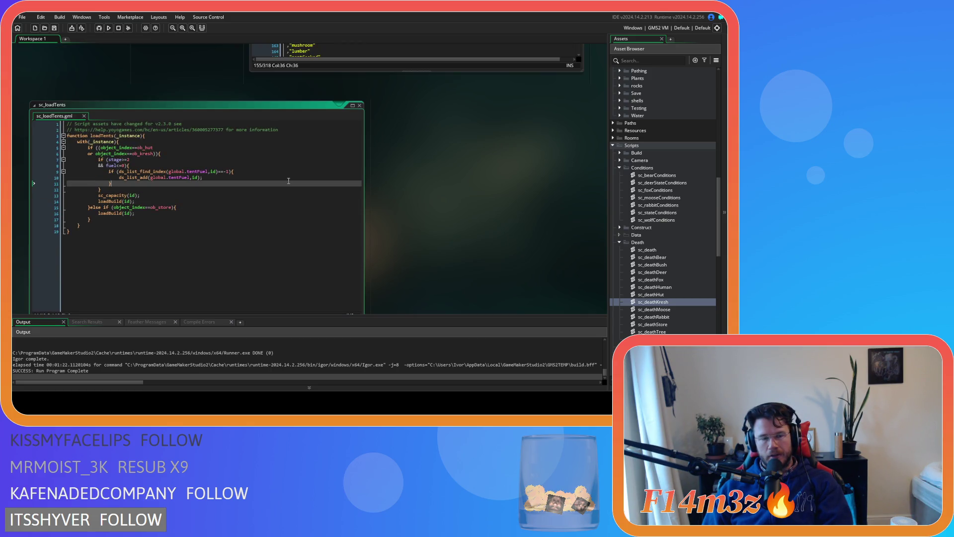
click(279, 190)
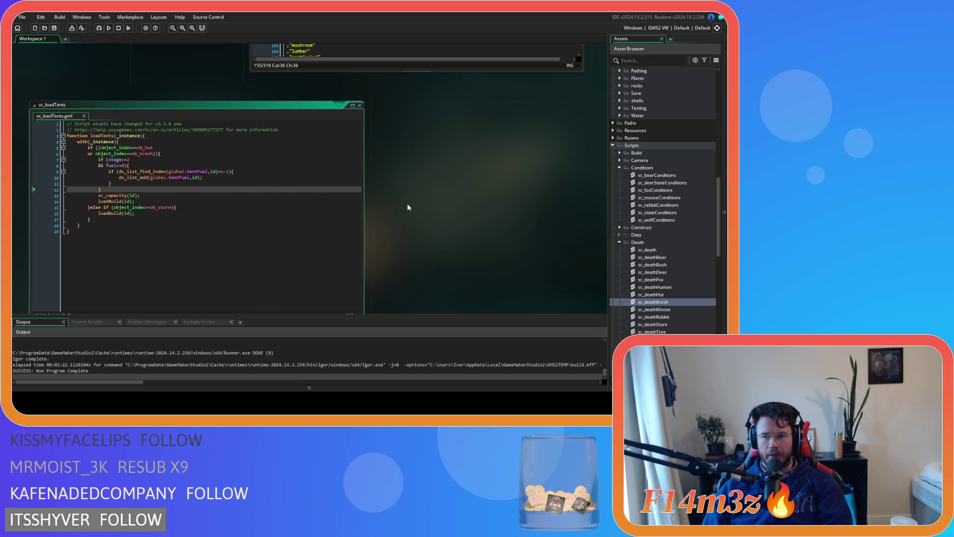
double_click(652, 295)
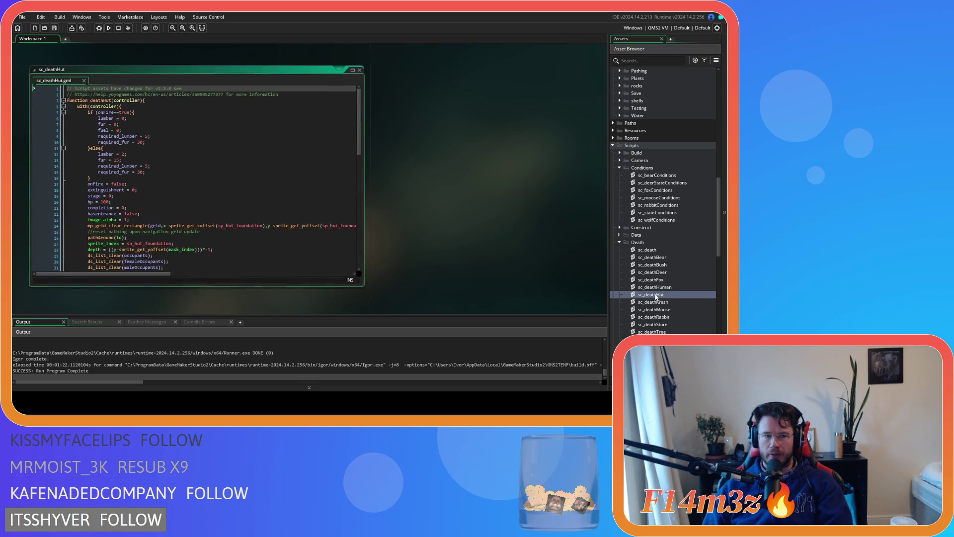
Step: Duplicate the global.repair removal if-block in sc_deathHut
scroll(215, 218, down, 10)
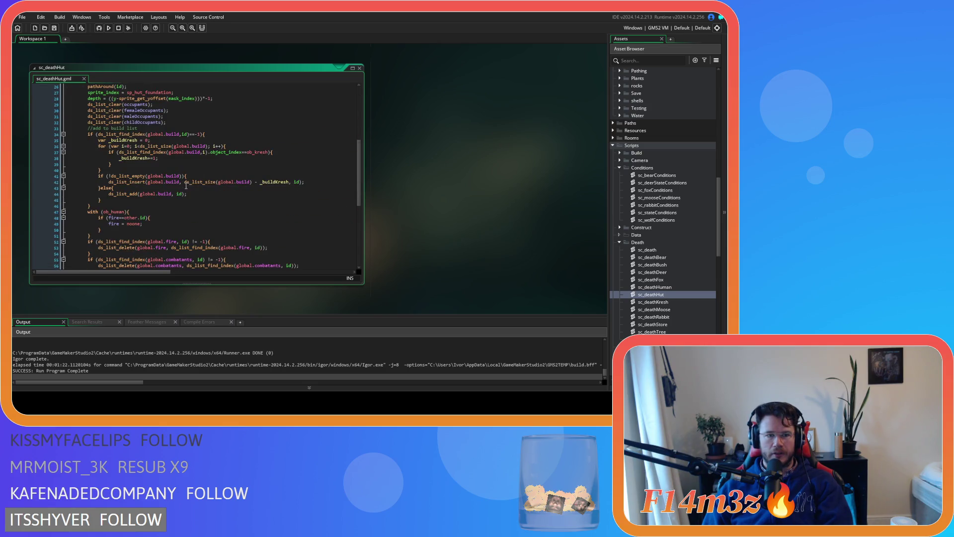
scroll(206, 206, down, 2)
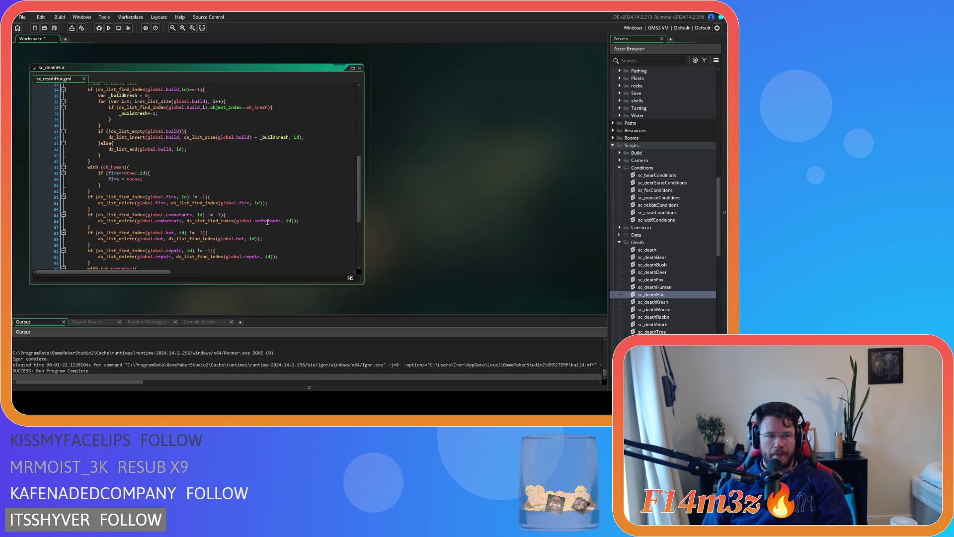
scroll(264, 222, down, 1)
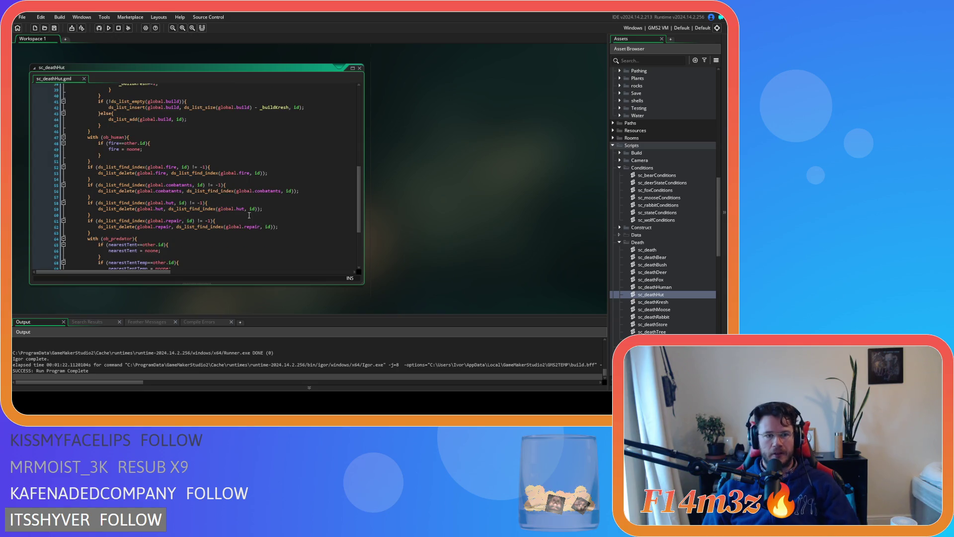
click(97, 233)
key(shift+Up)
key(shift+Up)
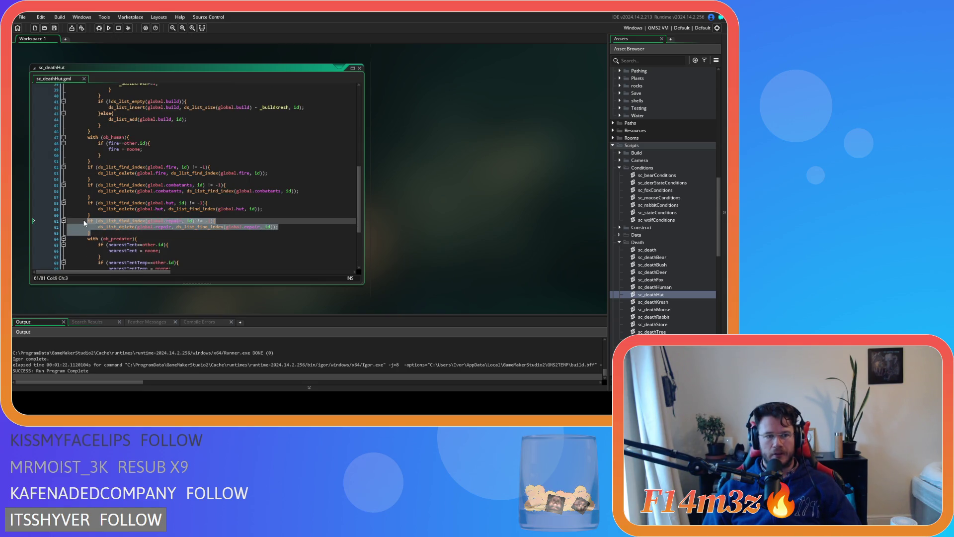
key(ctrl+d)
Step: Rename every repair in the duplicate to tentFuel and select the new block
click(175, 239)
double_click(174, 239)
text(te)
click(173, 246)
double_click(165, 245)
text(tentFuel)
double_click(258, 245)
text(tentFuel)
drag(94, 252, 87, 239)
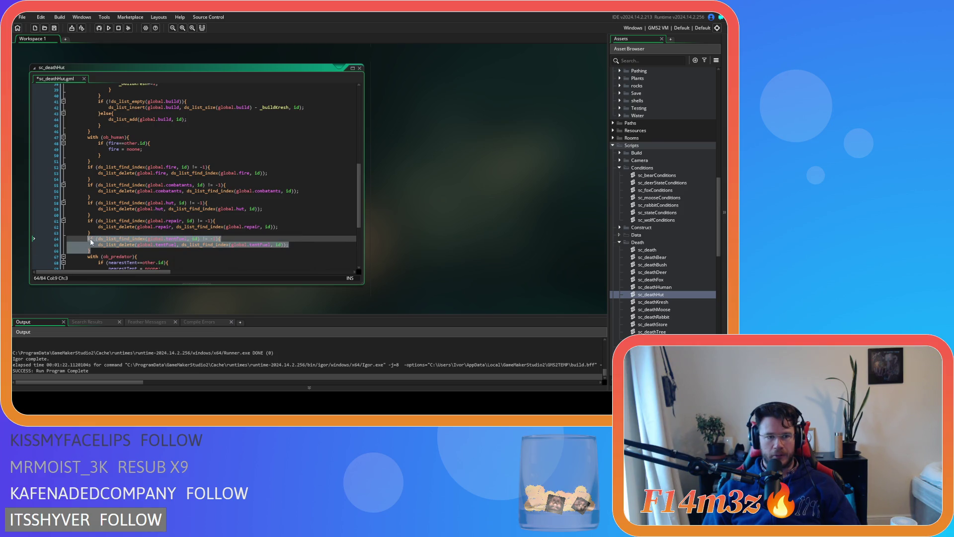
Step: Paste the tentFuel removal block after sc_deathKresh's repair block, then close the script
double_click(682, 302)
scroll(189, 226, down, 5)
click(189, 226)
key(Return)
key(ctrl+v)
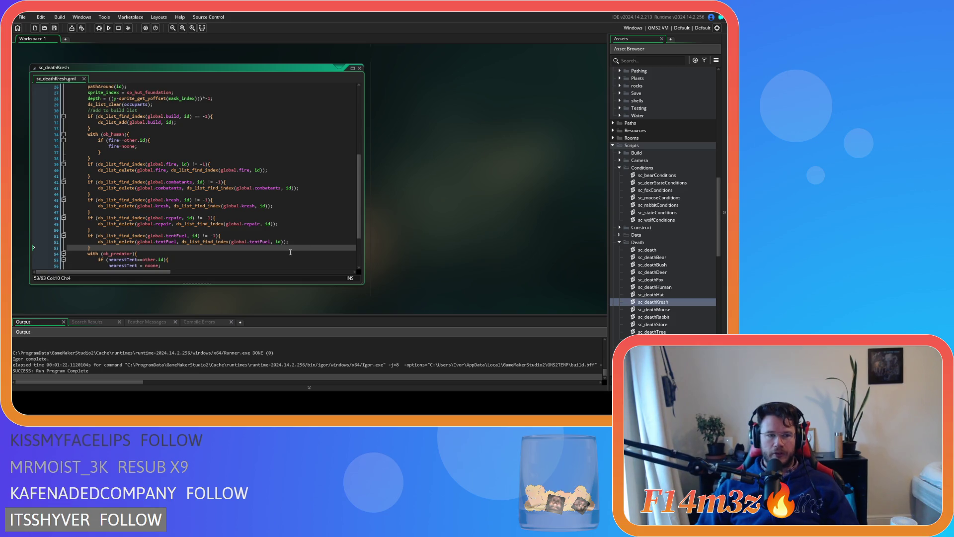
scroll(314, 240, up, 2)
scroll(315, 240, up, 4)
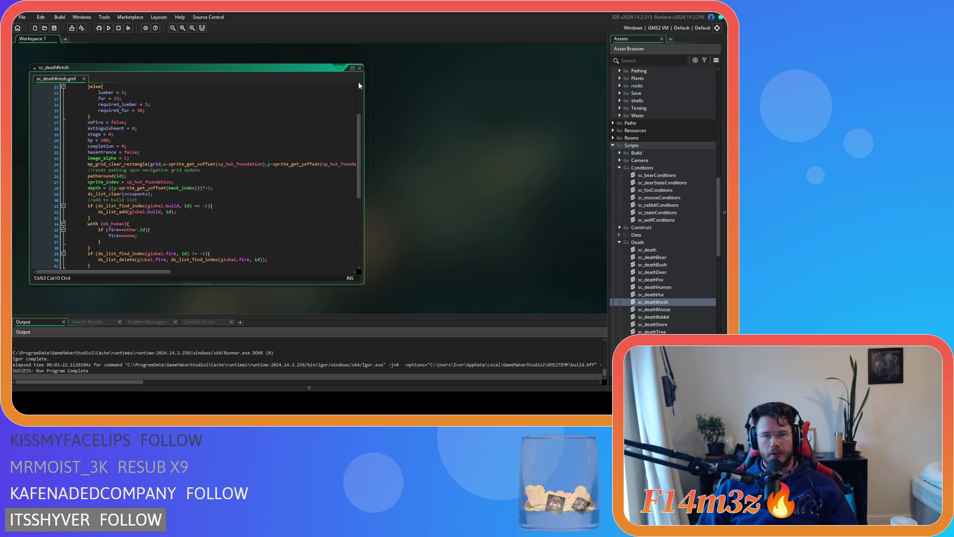
click(359, 69)
click(620, 242)
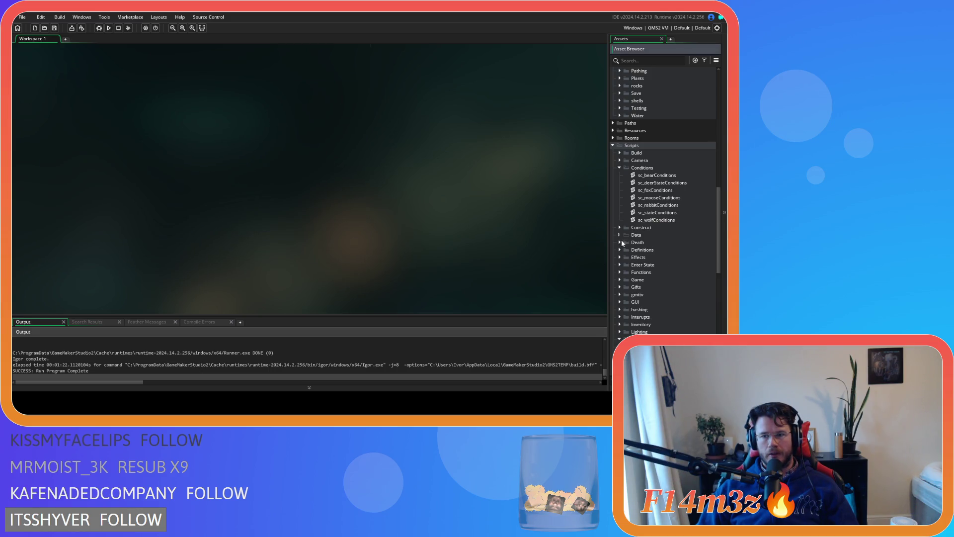
click(619, 168)
click(620, 288)
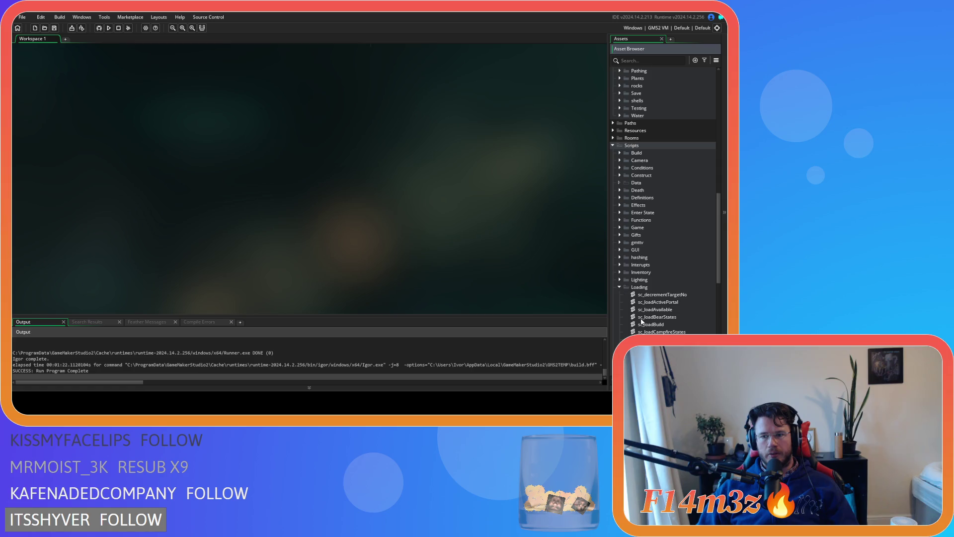
scroll(636, 299, down, 2)
scroll(641, 322, down, 6)
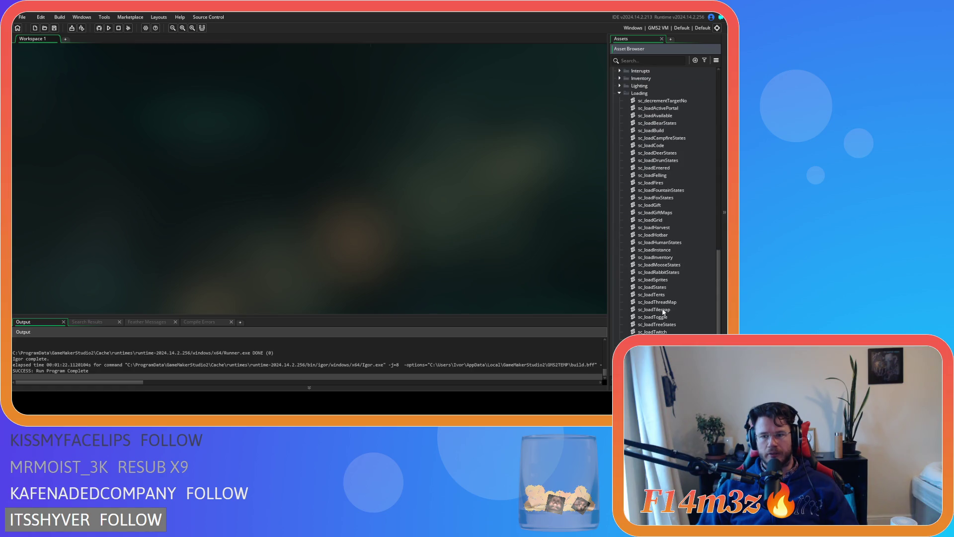
double_click(661, 294)
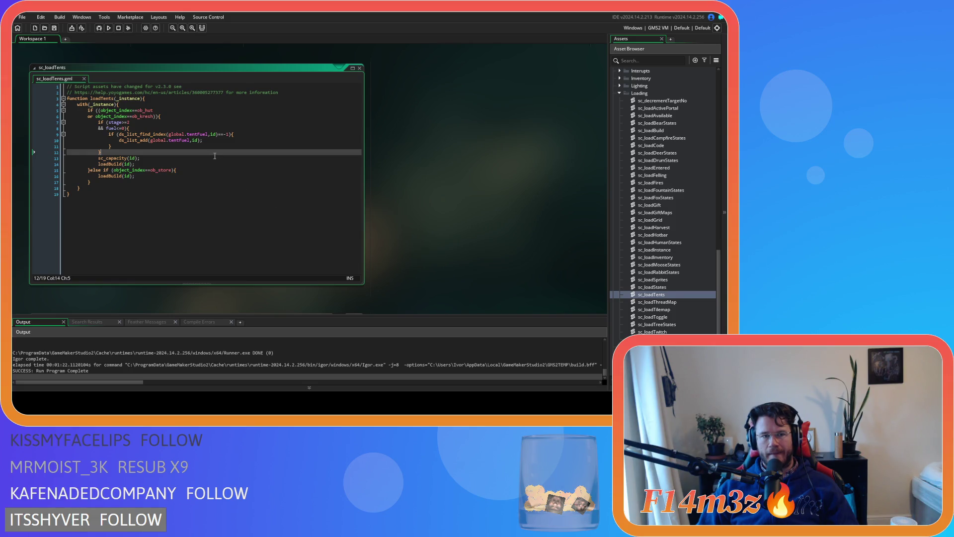
click(360, 68)
click(619, 93)
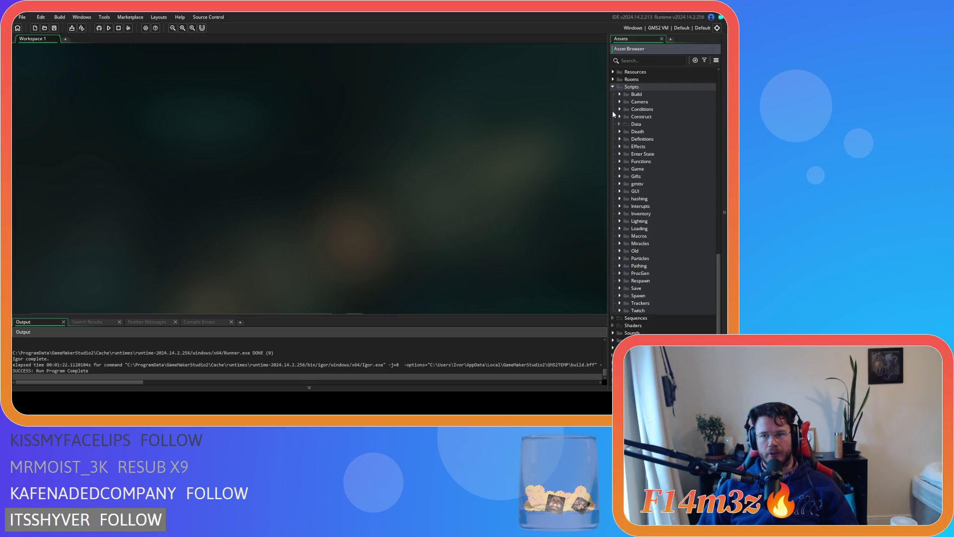
click(616, 140)
click(618, 229)
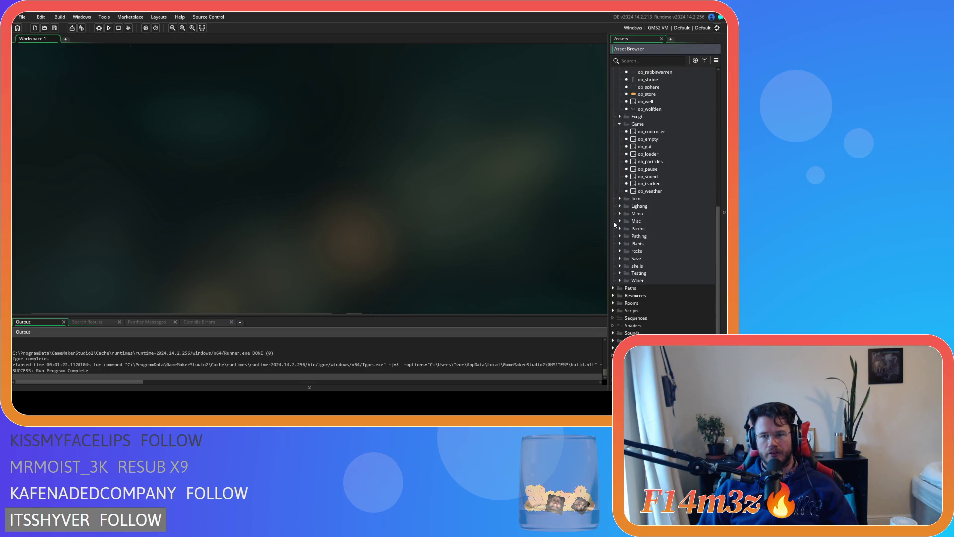
scroll(615, 237, up, 5)
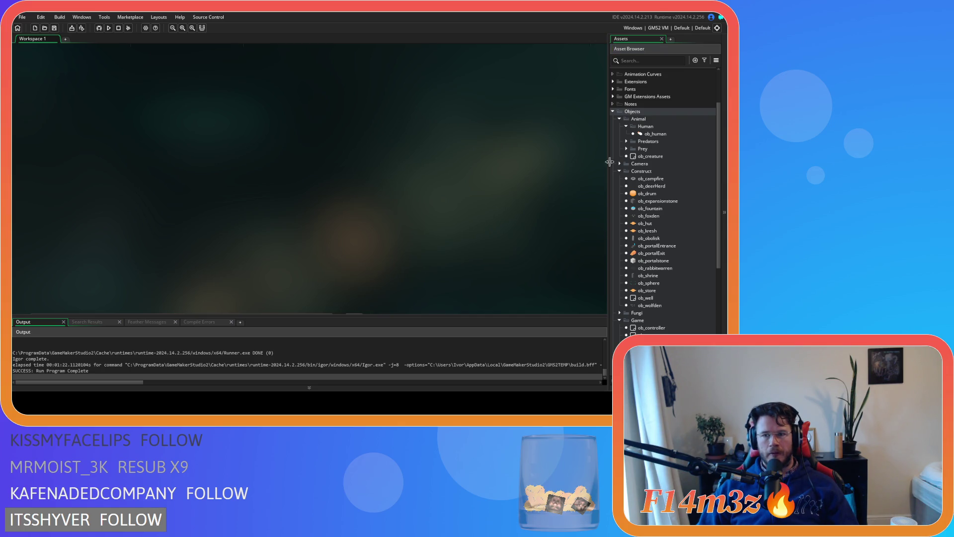
Step: Open the ob_human object's code and scroll down to its Create event
double_click(655, 134)
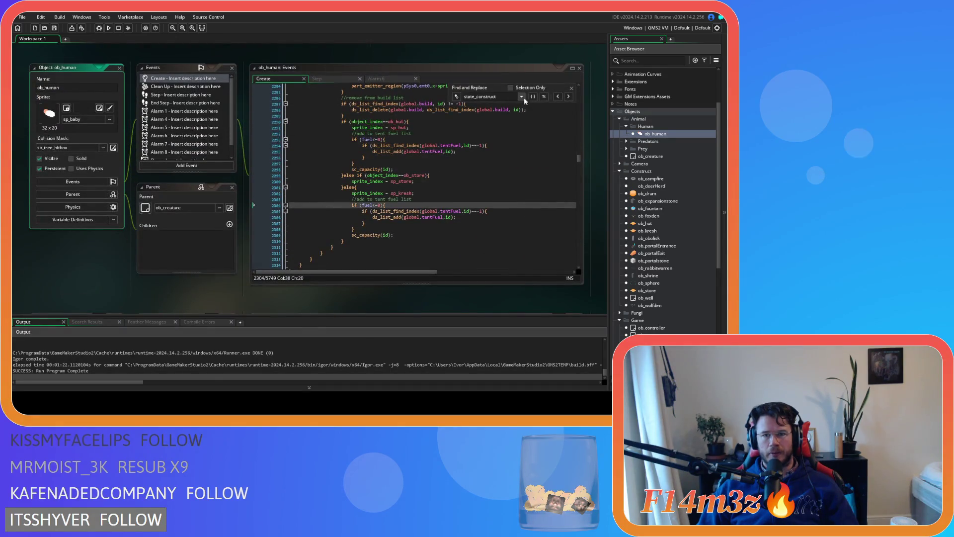
click(571, 88)
drag(580, 159, 579, 92)
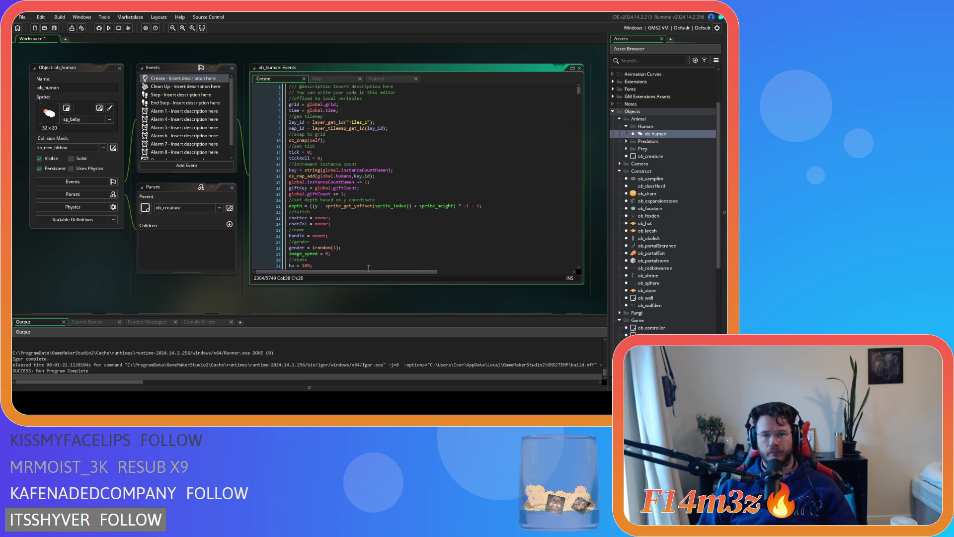
scroll(370, 267, down, 15)
scroll(346, 229, down, 7)
scroll(347, 229, down, 6)
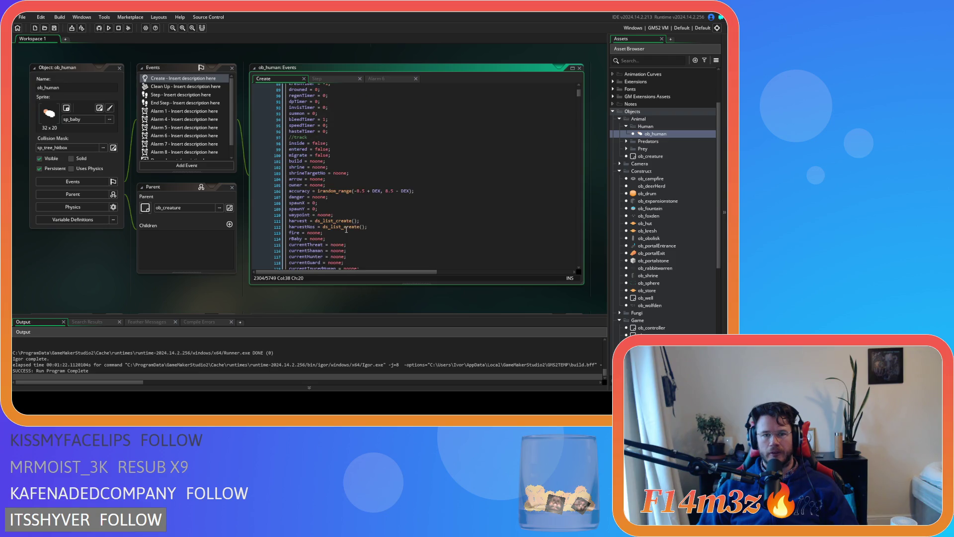
Step: Search the Create code for 'shrine' and add a blank line after shrineTargetNo = noone;
click(380, 189)
key(ctrl+f)
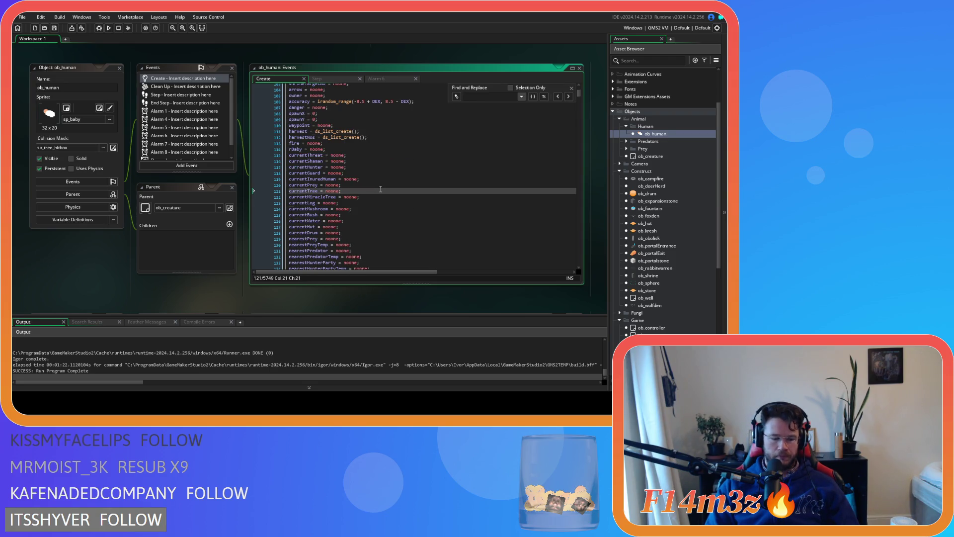
text(shrine)
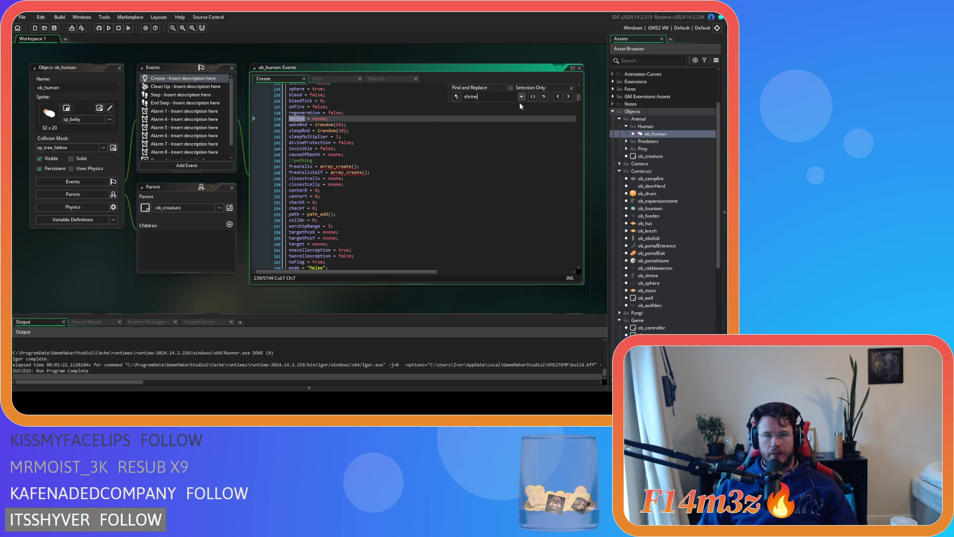
click(571, 88)
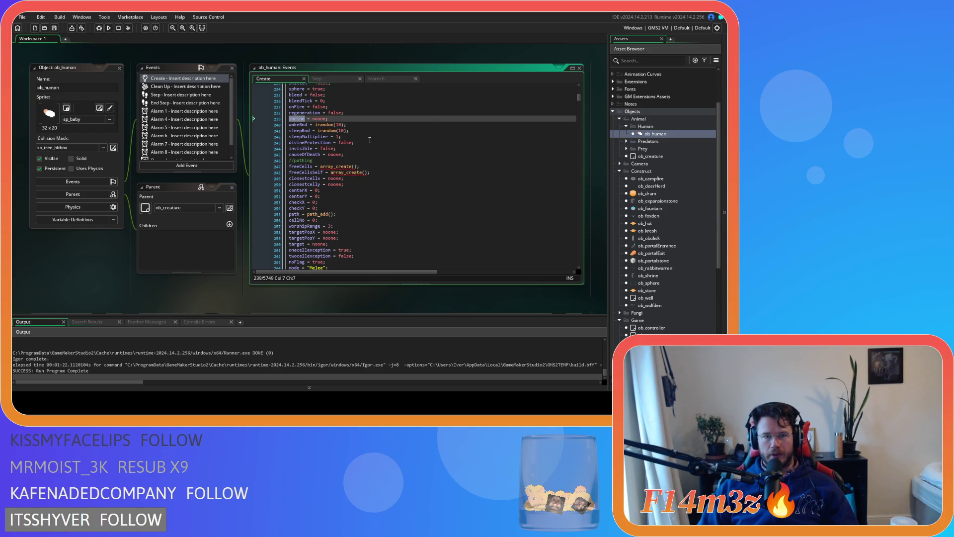
scroll(370, 140, up, 1)
scroll(370, 140, up, 20)
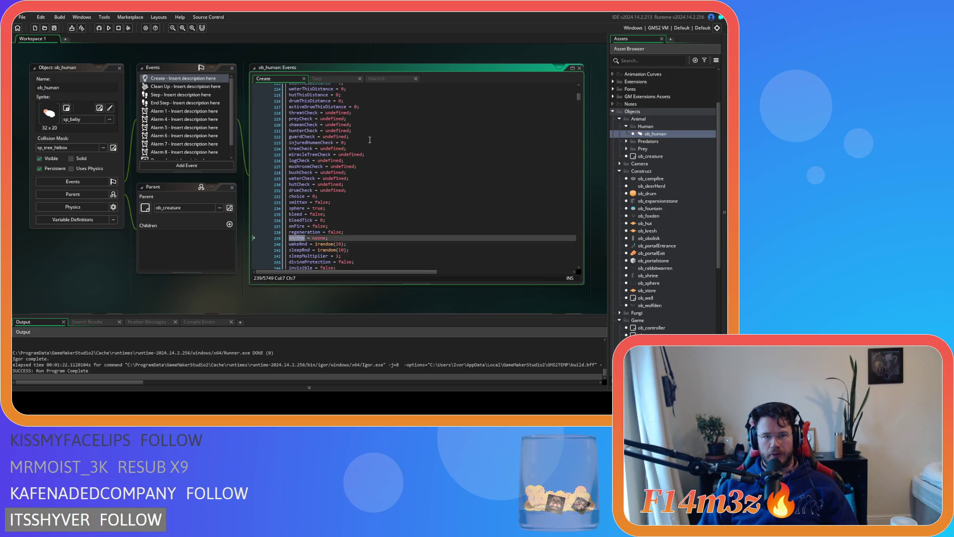
scroll(367, 145, up, 20)
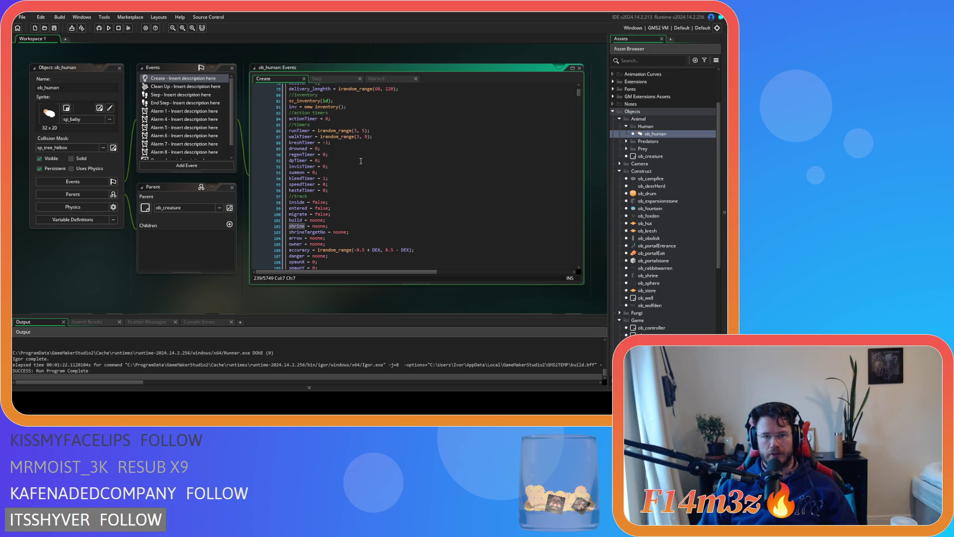
scroll(361, 160, down, 2)
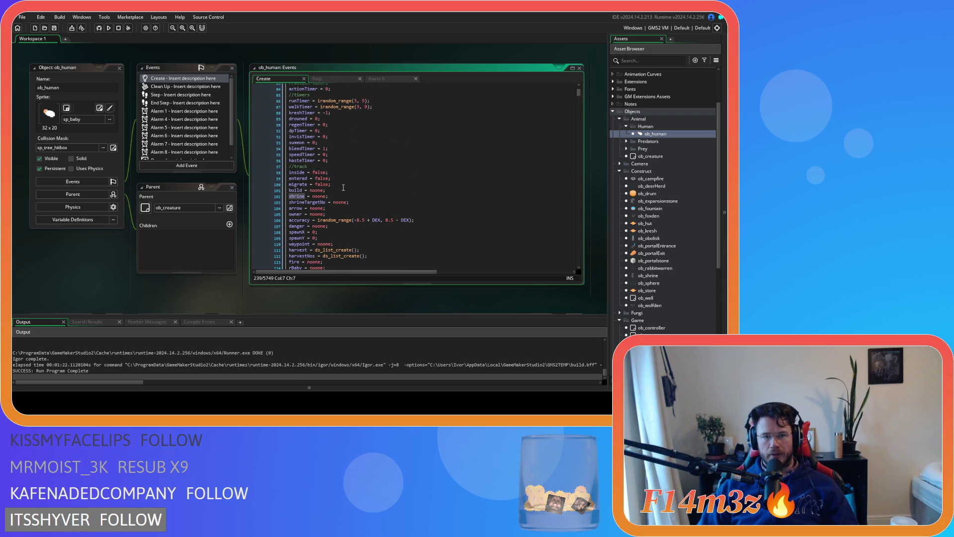
click(341, 195)
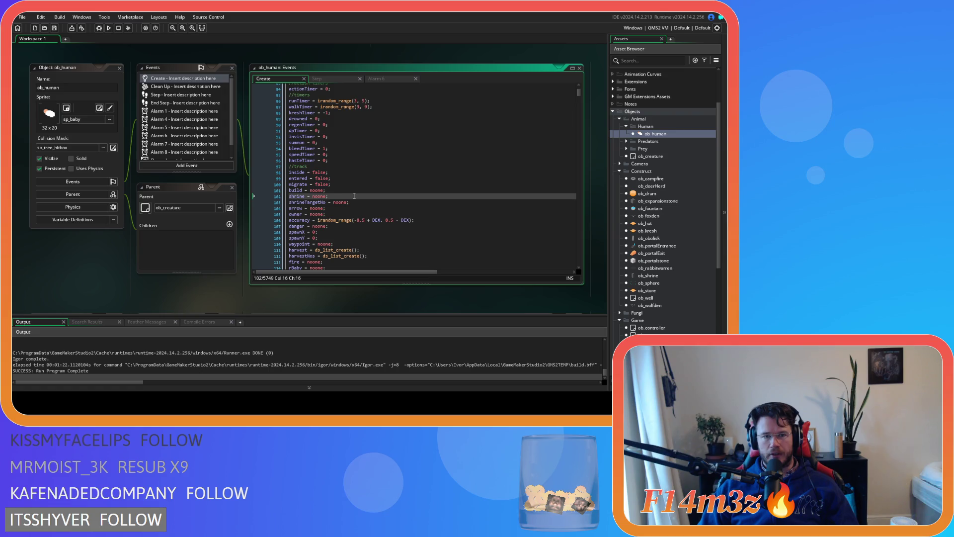
key(Down)
click(357, 202)
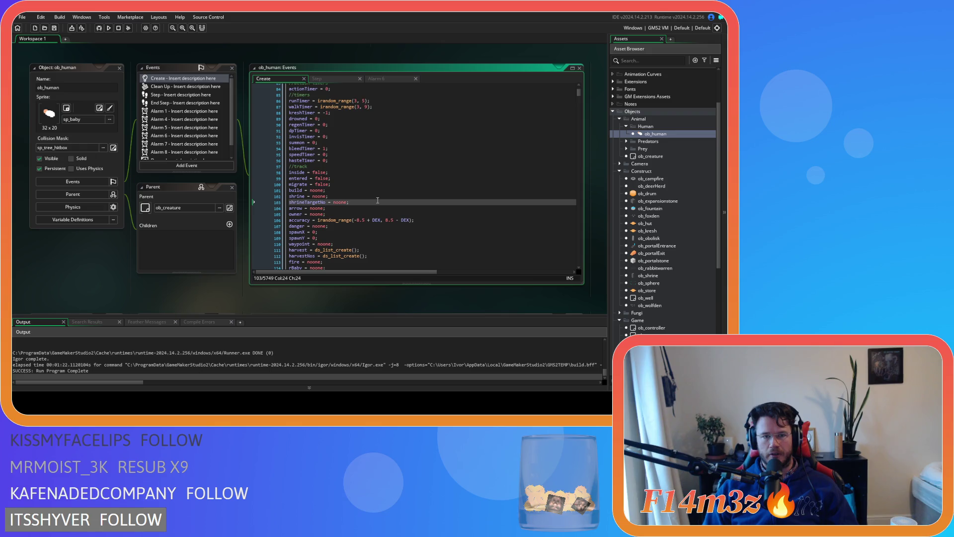
key(Return)
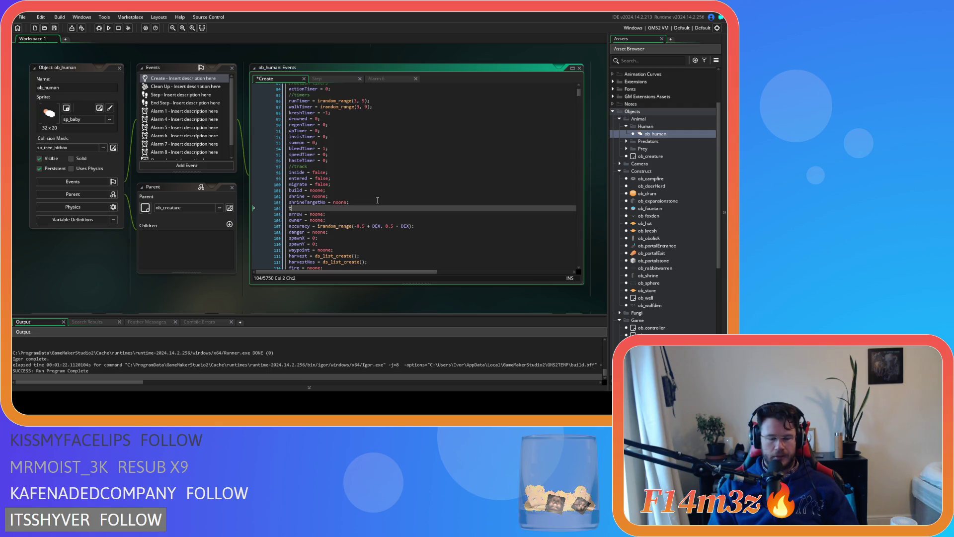
Step: Type tentFuel = noone; on the new line below shrineTargetNo
text(tentFuel )
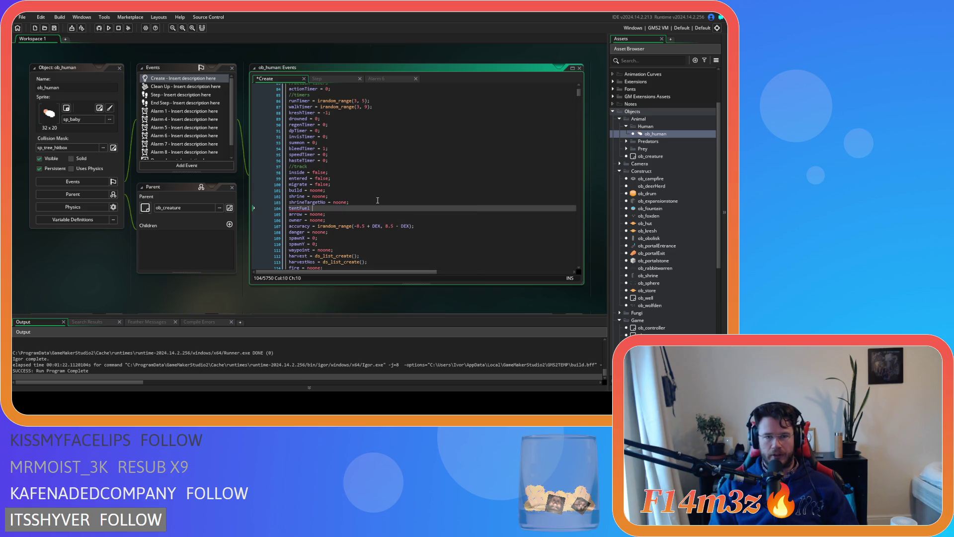
text(= noone;)
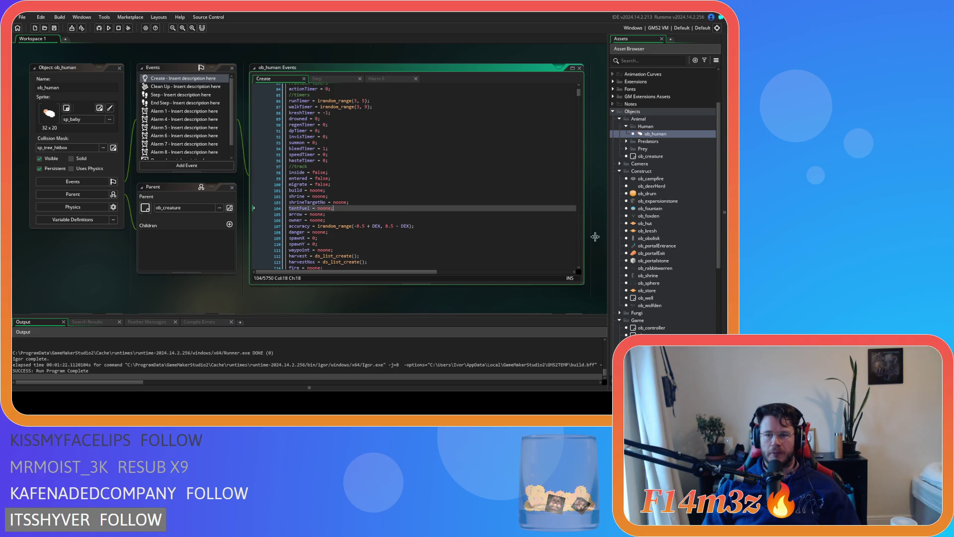
Step: Expand the Scripts folder and review ob_hut's Step code around its else branch
scroll(671, 268, down, 8)
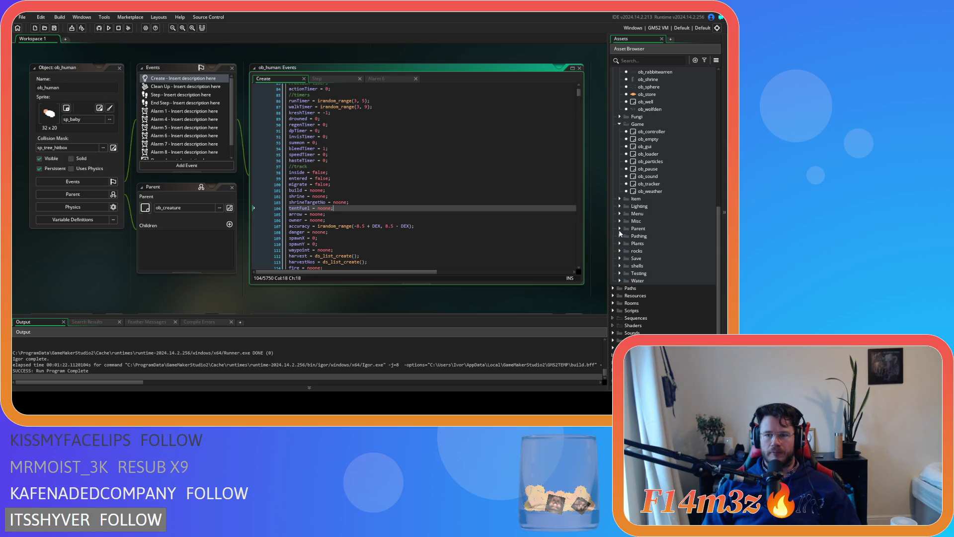
click(613, 312)
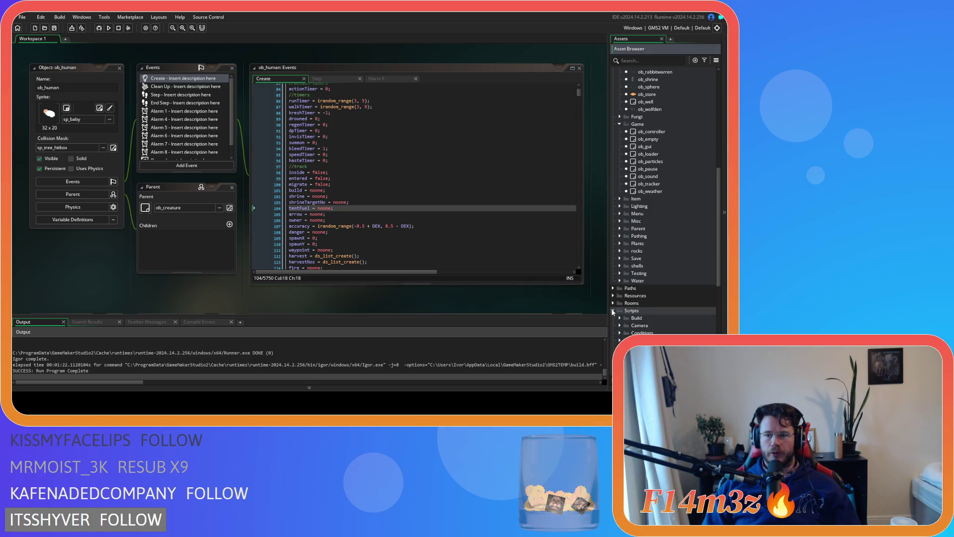
scroll(613, 311, down, 8)
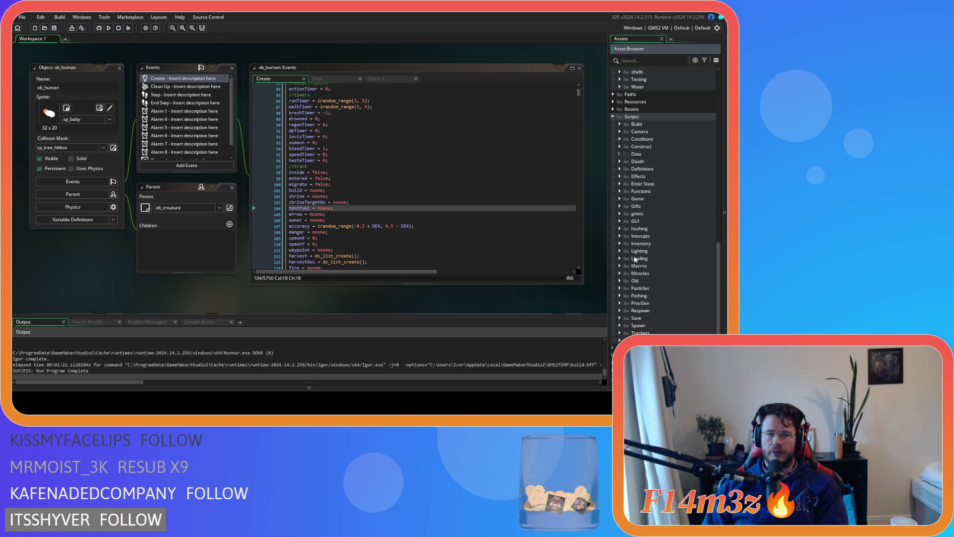
scroll(654, 266, up, 15)
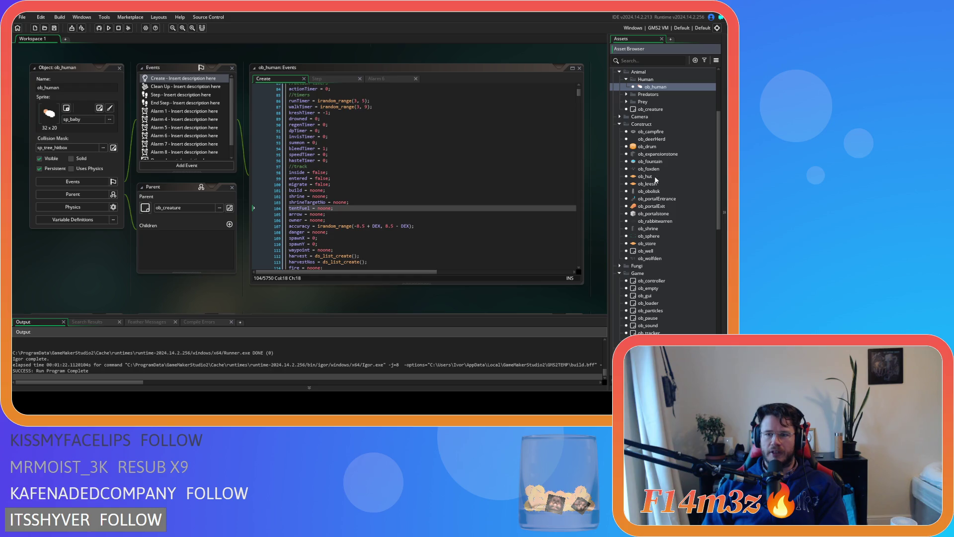
double_click(646, 177)
click(319, 141)
drag(331, 170, 362, 158)
drag(578, 157, 580, 138)
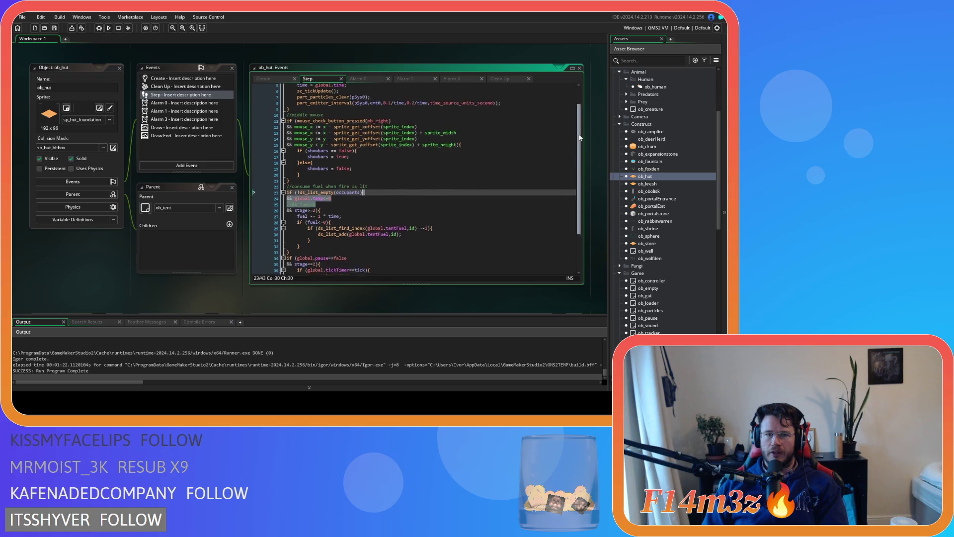
scroll(579, 138, up, 2)
click(511, 141)
key(Down)
key(Down)
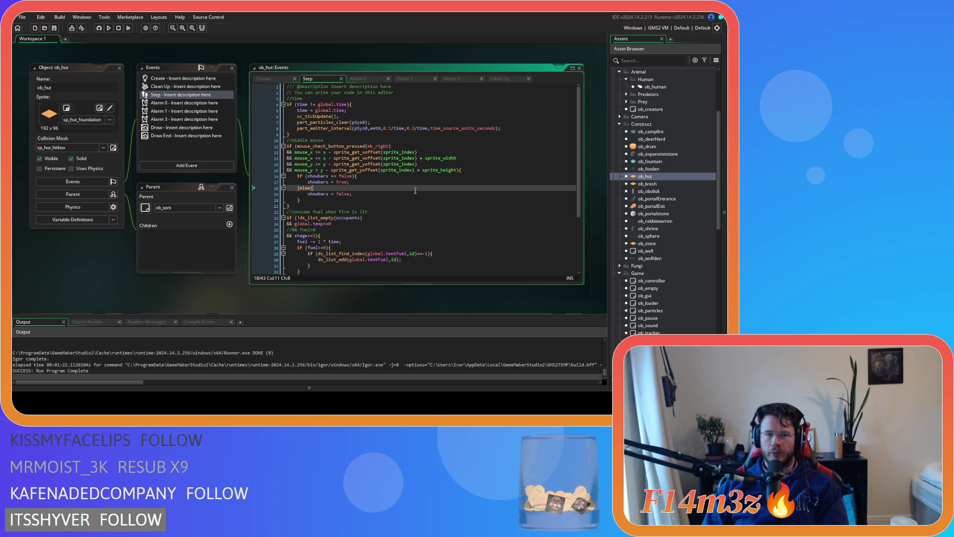
Step: Look at ob_kresh's Step code, then open ob_human for editing
double_click(662, 185)
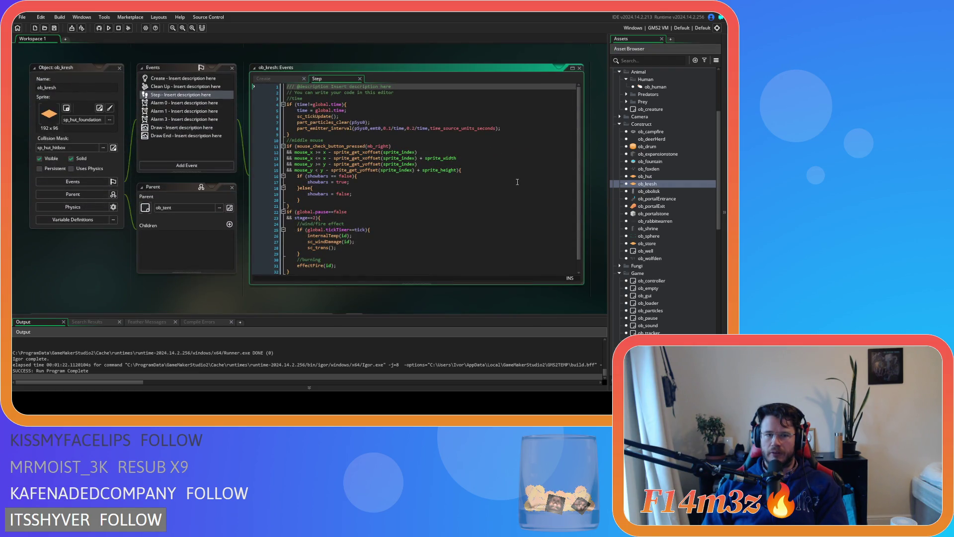
scroll(661, 213, up, 4)
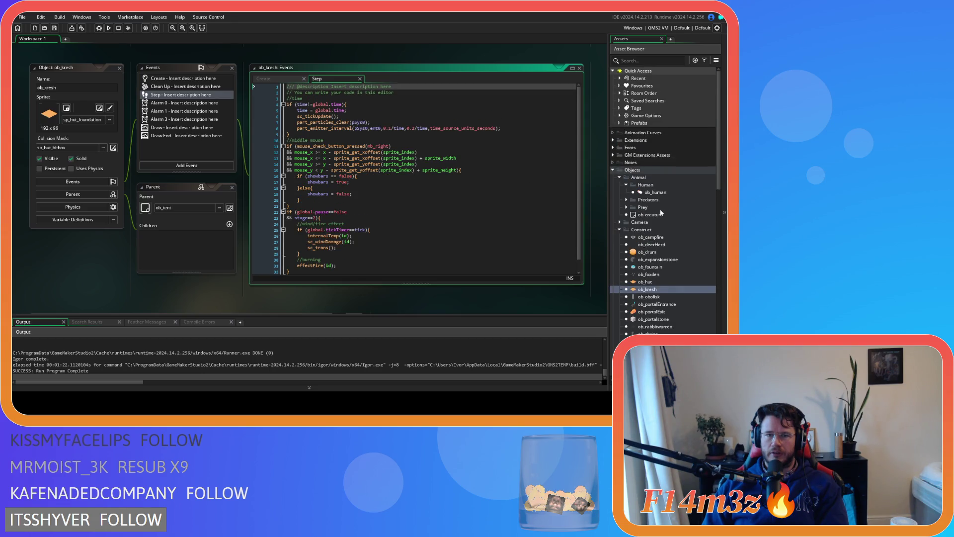
double_click(658, 192)
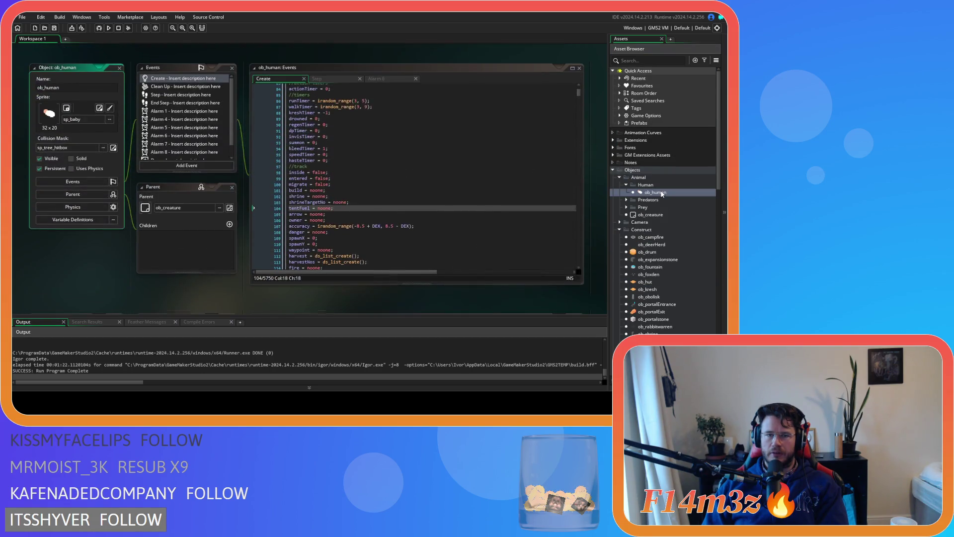
Step: Duplicate the rBaby assignment block in ob_human's Step code
scroll(463, 182, down, 15)
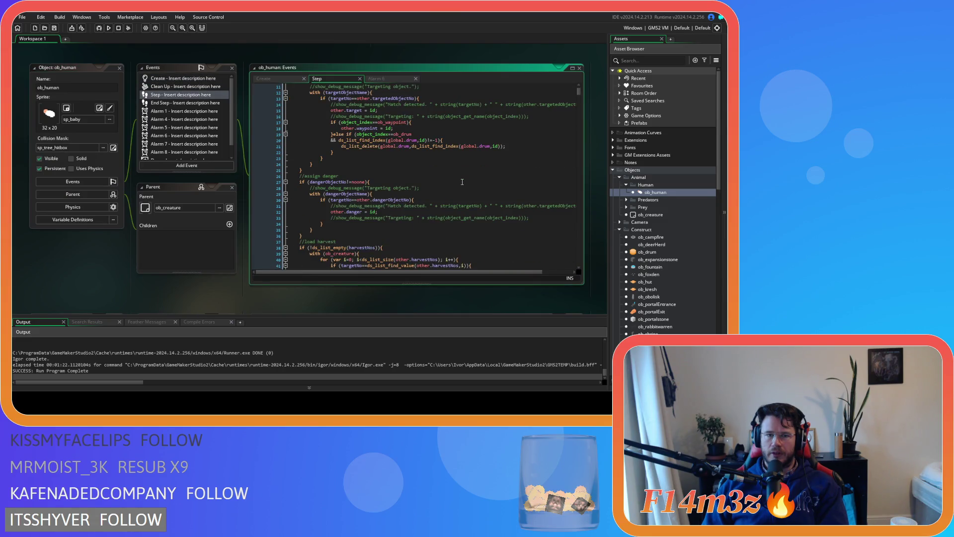
scroll(462, 181, down, 4)
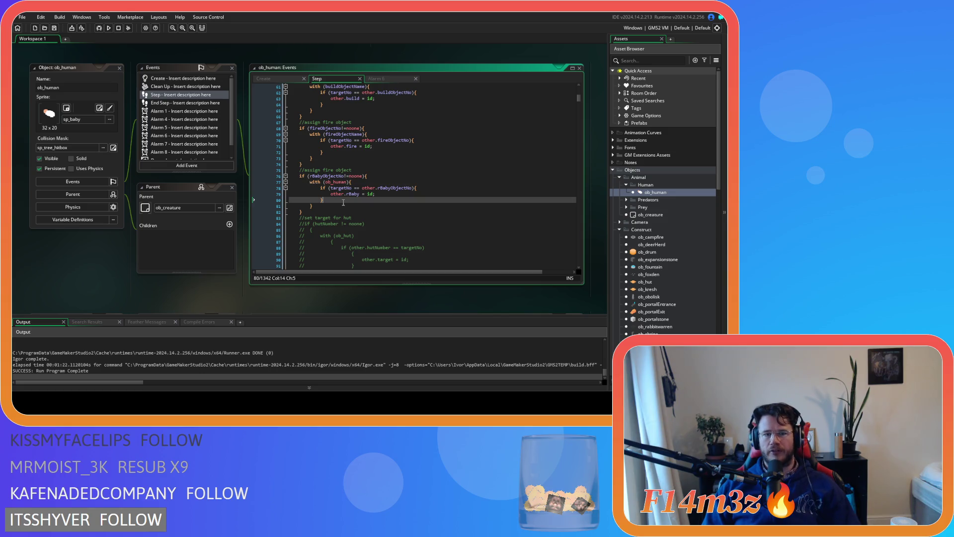
drag(302, 211, 295, 171)
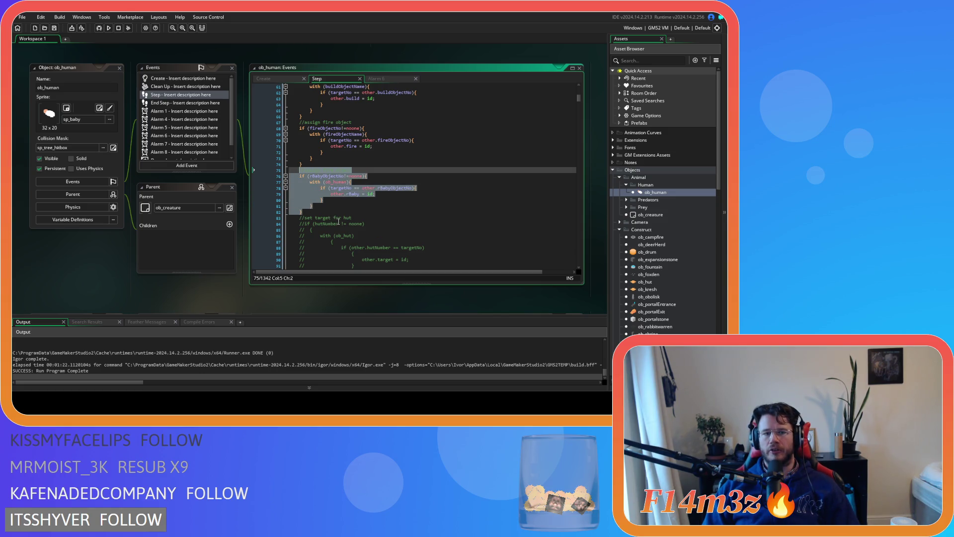
key(ctrl+d)
double_click(323, 224)
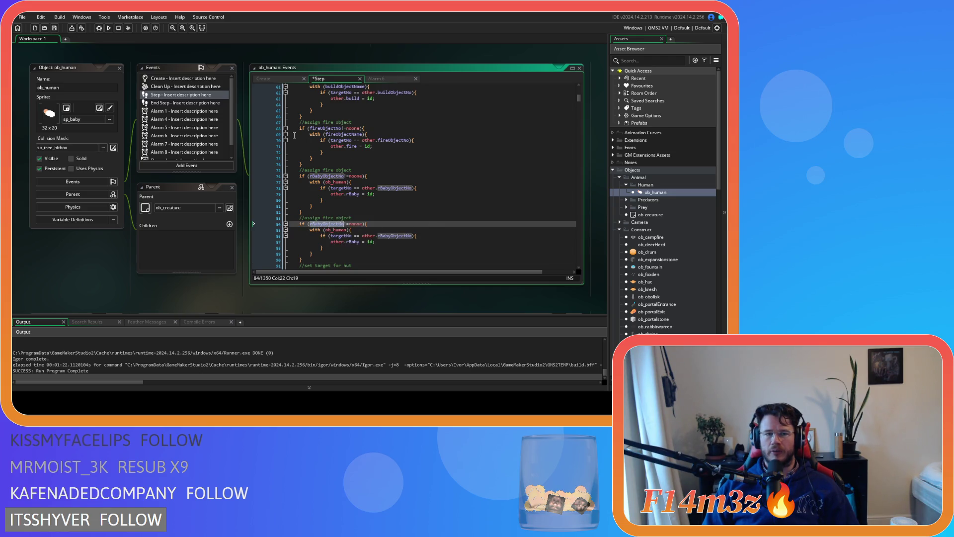
key(F12)
scroll(451, 226, down, 3)
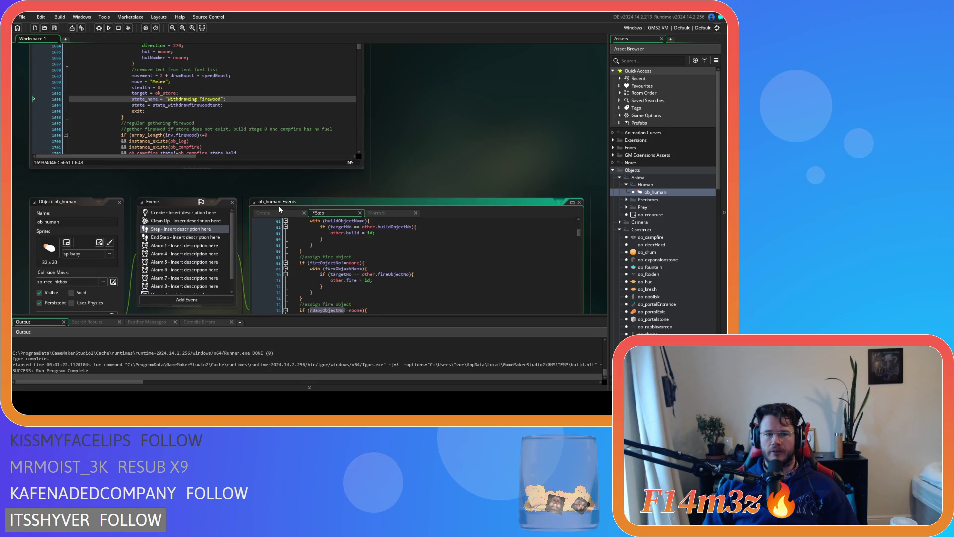
Step: Duplicate the tentFuel line in the Create event to declare tentFuelNo = noone;
click(278, 213)
click(353, 282)
scroll(353, 268, down, 1)
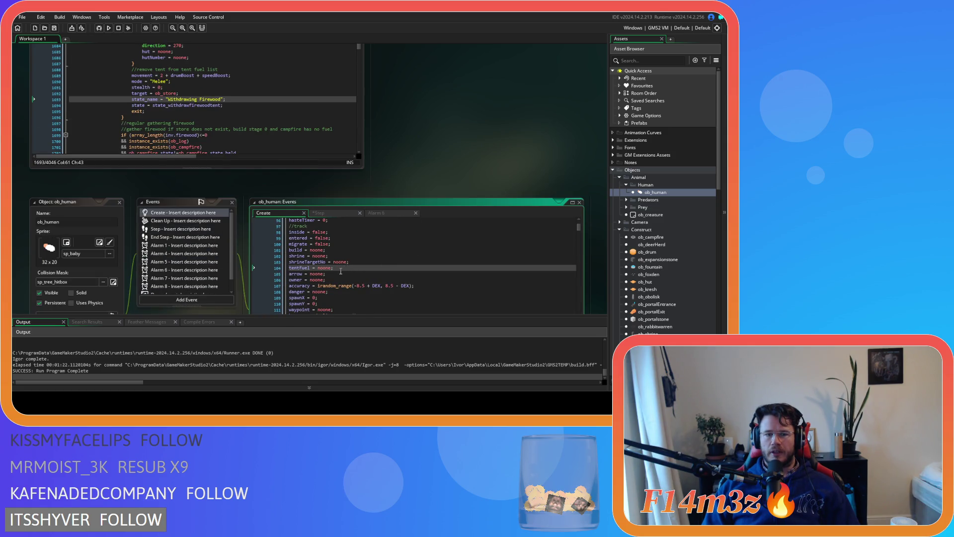
key(ctrl+d)
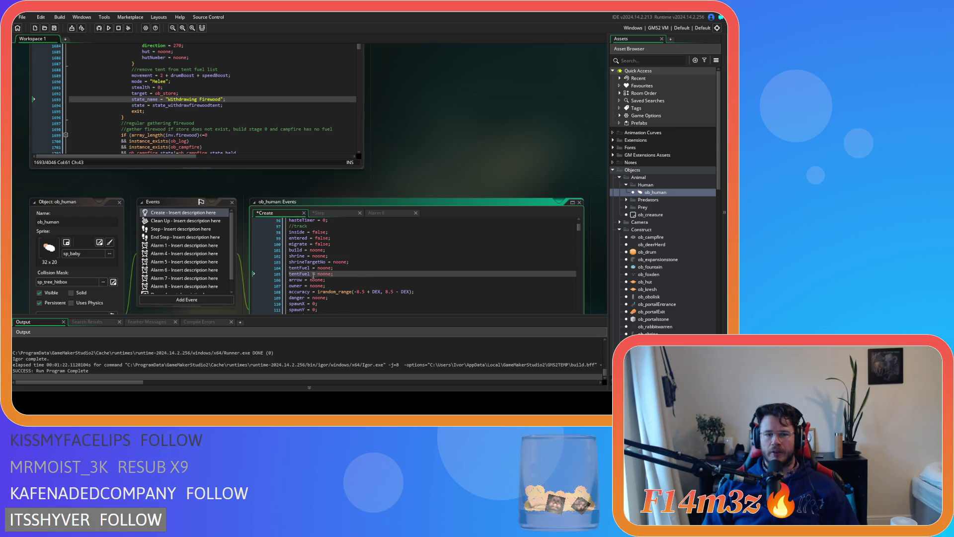
text(No)
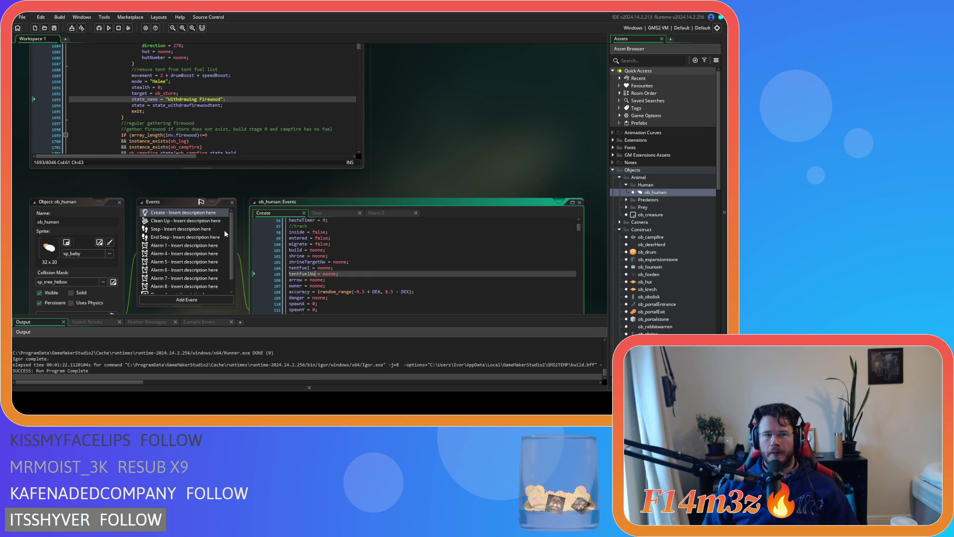
scroll(381, 252, up, 5)
scroll(382, 252, down, 5)
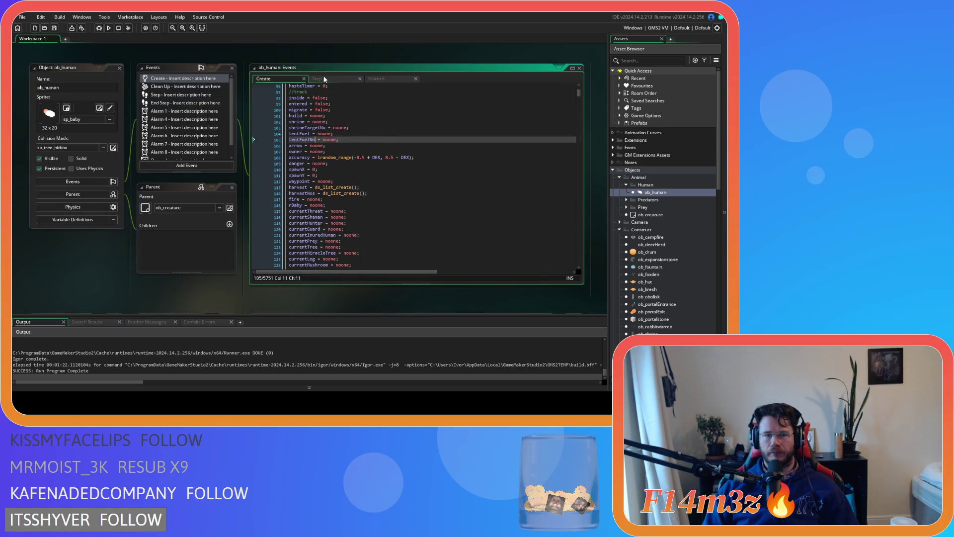
Step: Label the duplicated block's comment 'test fuel' and make its condition check tentFuelNo
click(324, 78)
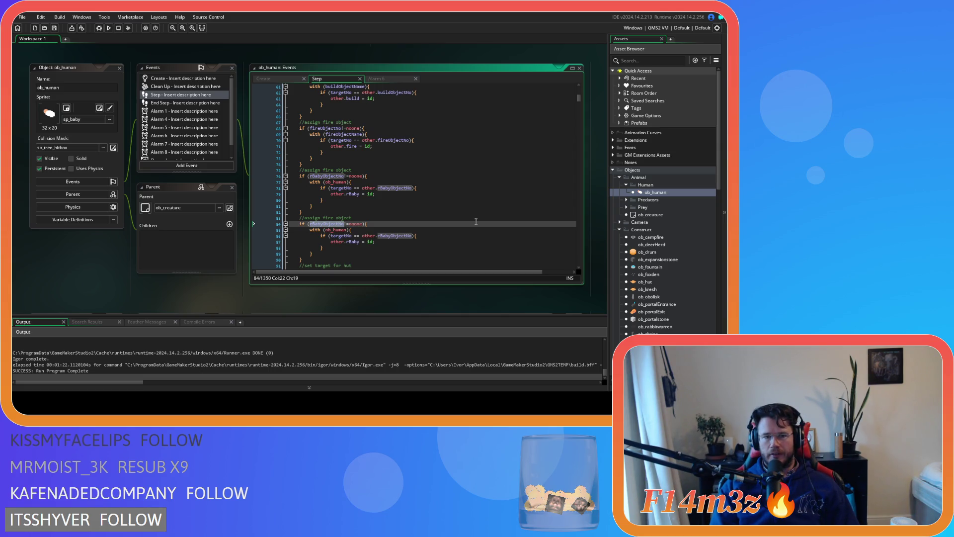
click(330, 218)
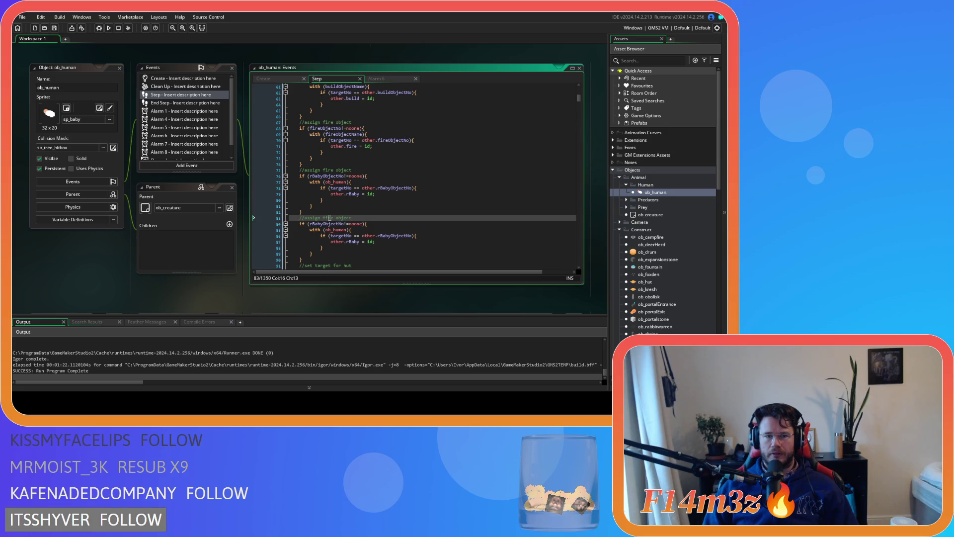
key(BackSpace)
key(BackSpace)
text(test fue)
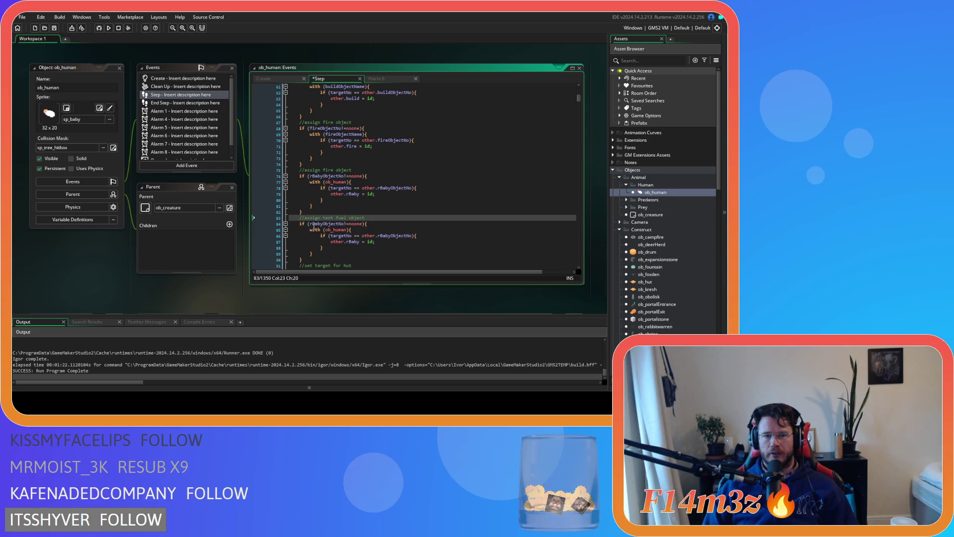
text(l)
double_click(326, 223)
text(tent)
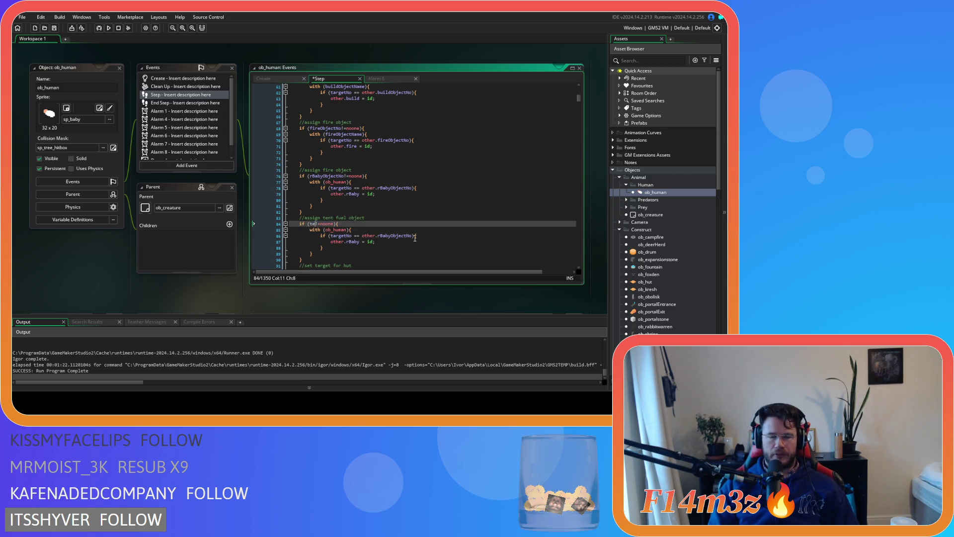
text(Fuel)
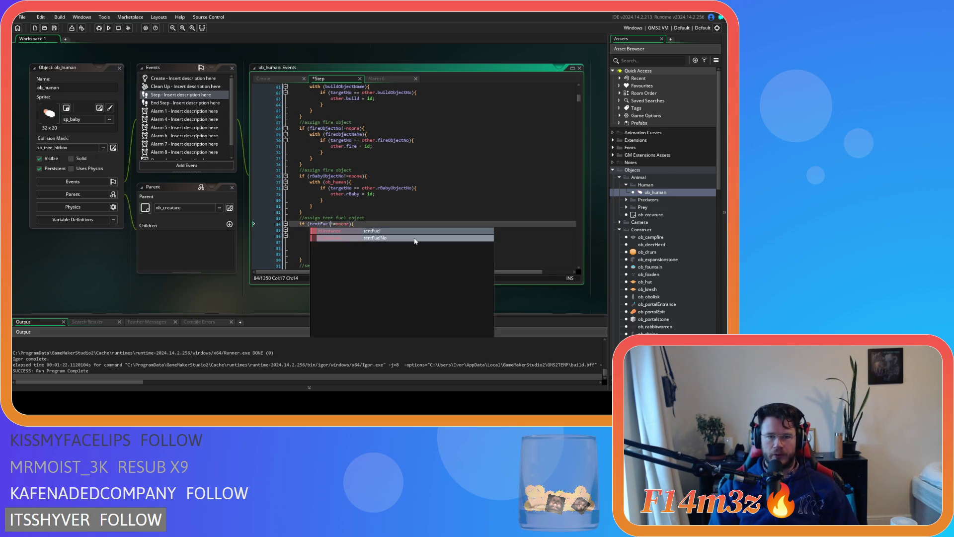
click(415, 238)
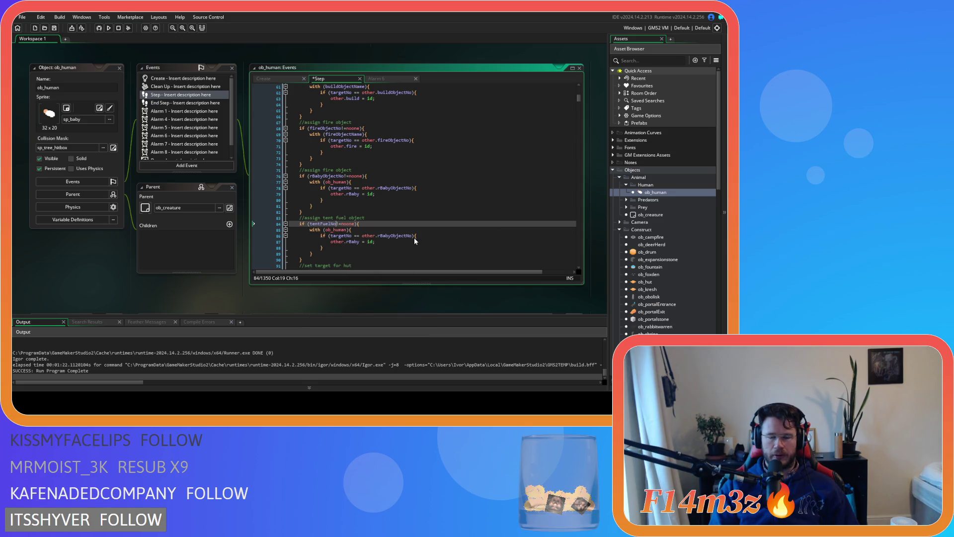
click(362, 230)
key(Left)
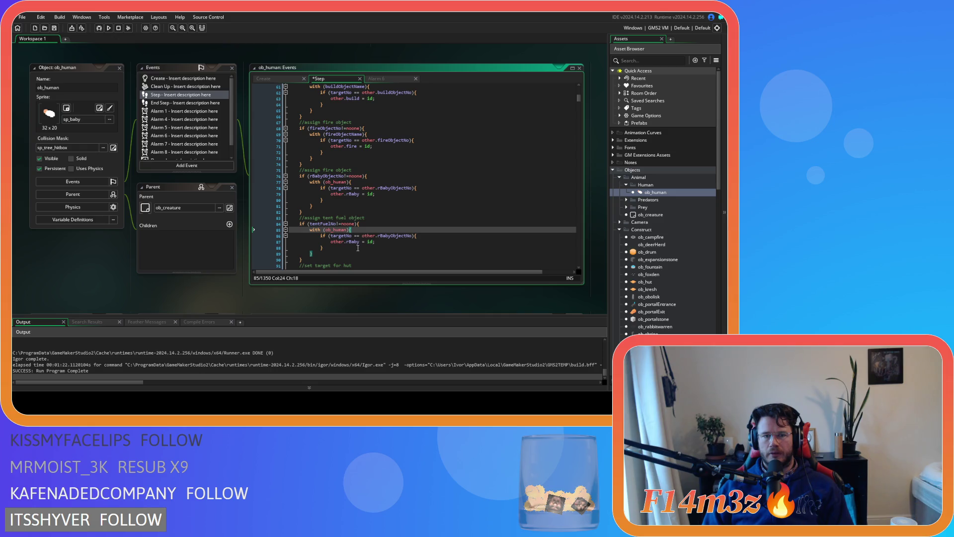
Step: Reword line 75's comment to 'assign baby retrieval'
double_click(327, 170)
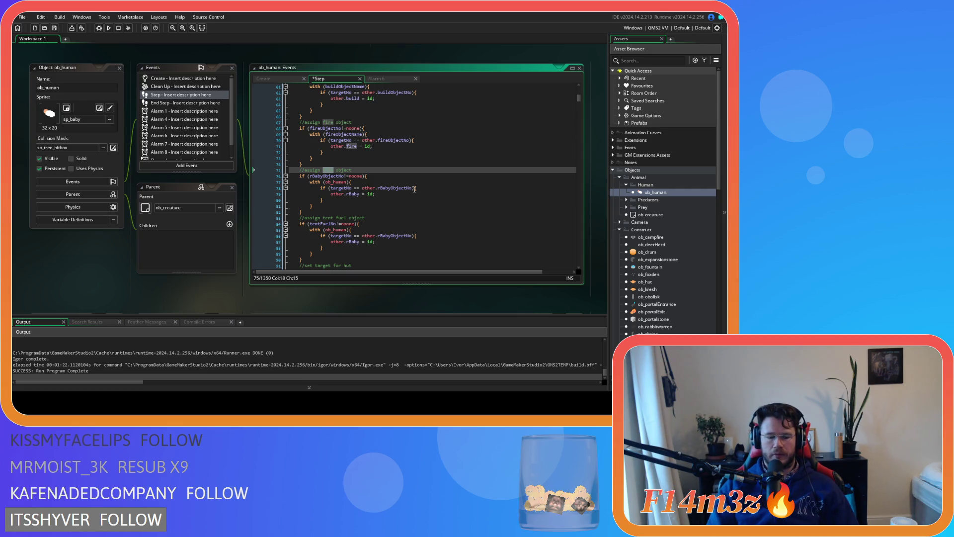
text(assign )
text(baby retre)
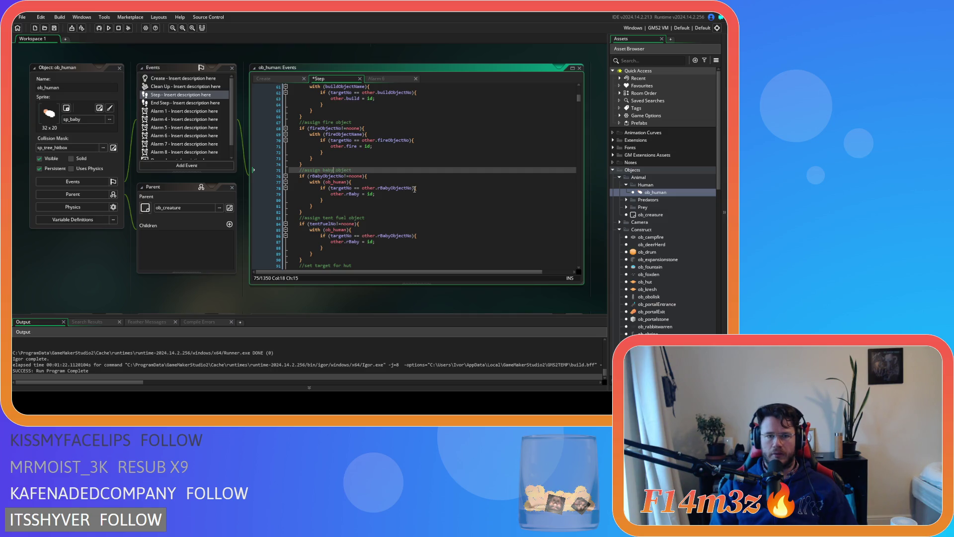
key(BackSpace)
text(ieval)
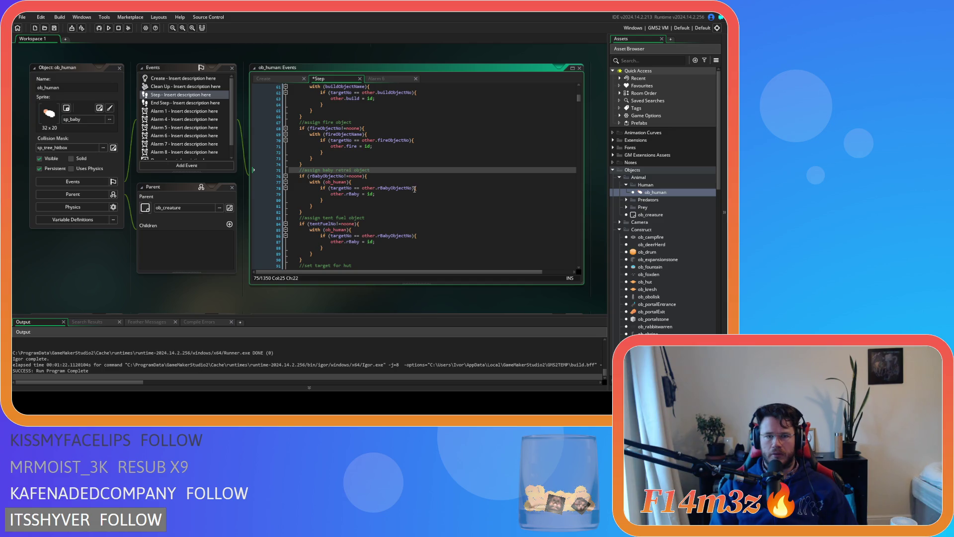
Step: Change the new block's with target from ob_human to ob_tent
click(323, 236)
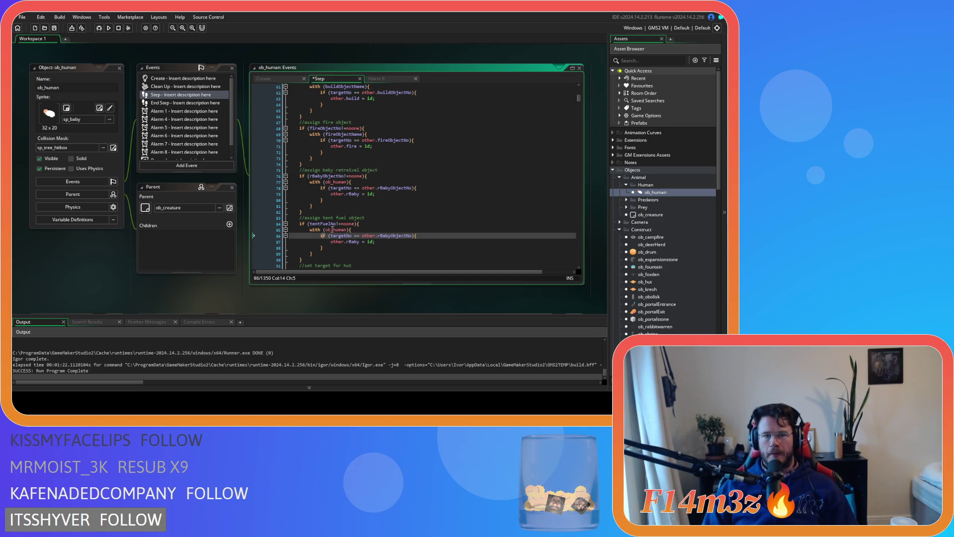
click(347, 230)
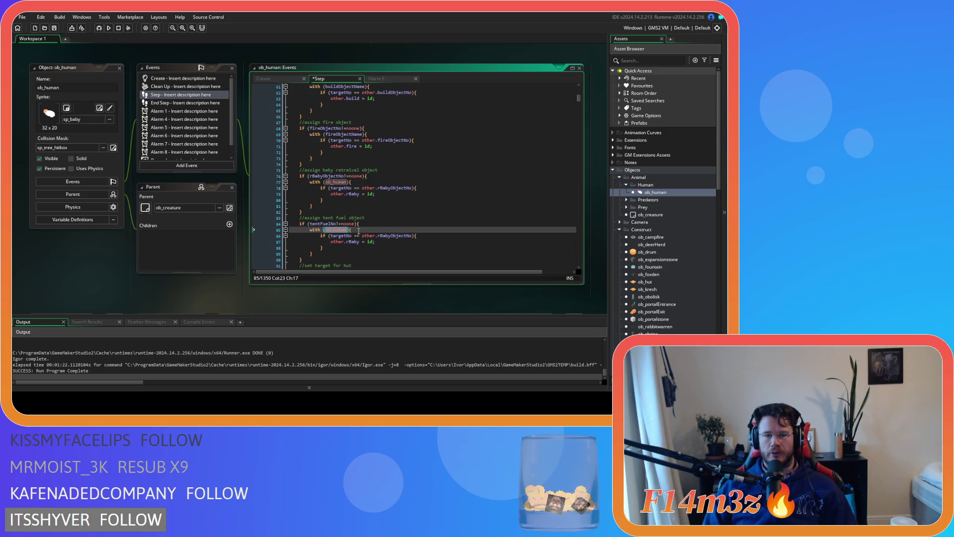
text(ob_tent)
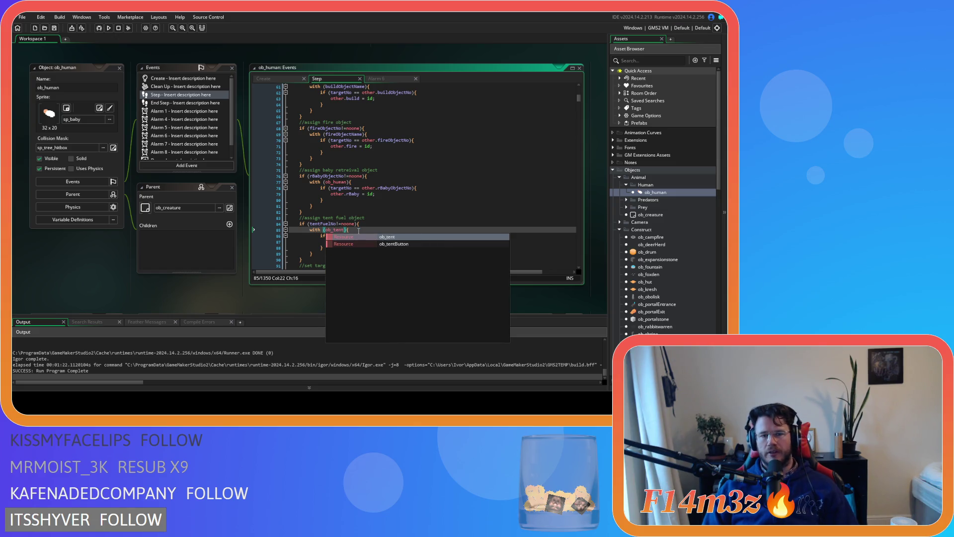
key(Return)
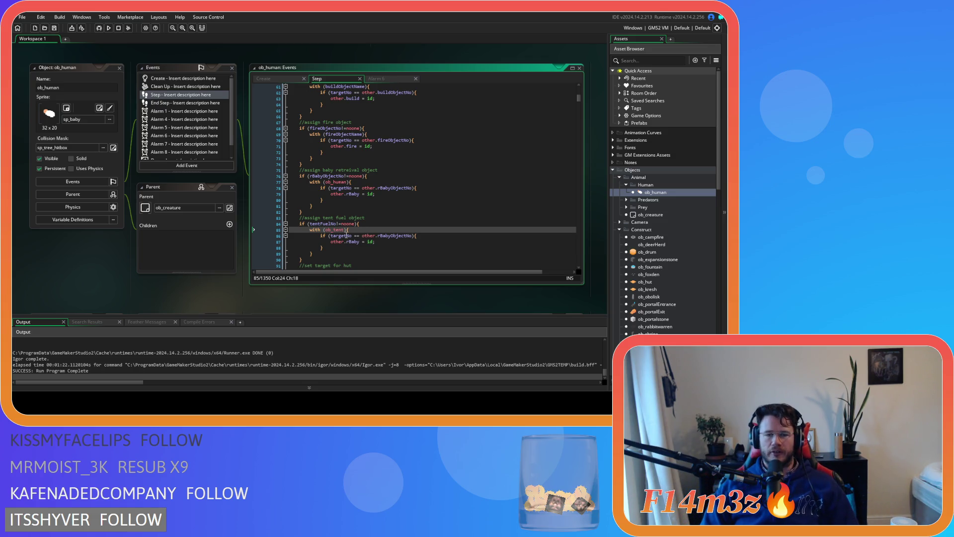
Step: Replace rBabyObjectNo on line 86 with tentFuelNo
double_click(395, 236)
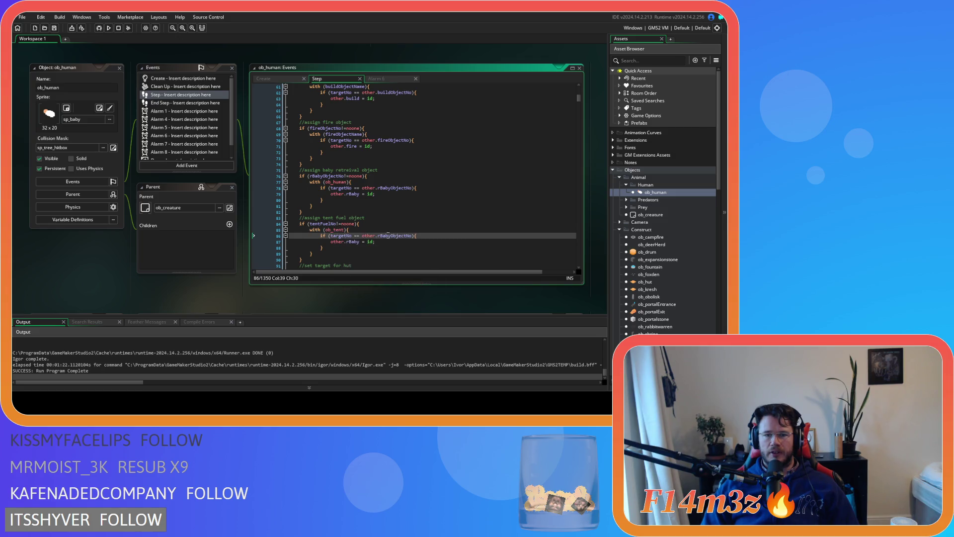
double_click(323, 224)
key(ctrl+c)
double_click(395, 236)
key(ctrl+v)
Step: Make line 87 assign other.tentFuel = id and save the Step code
double_click(354, 241)
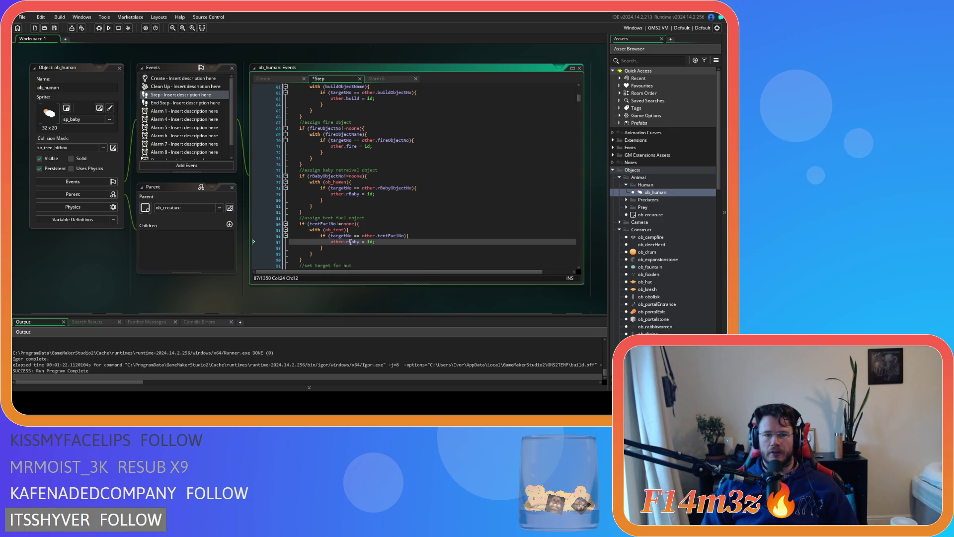
text(tentFuel)
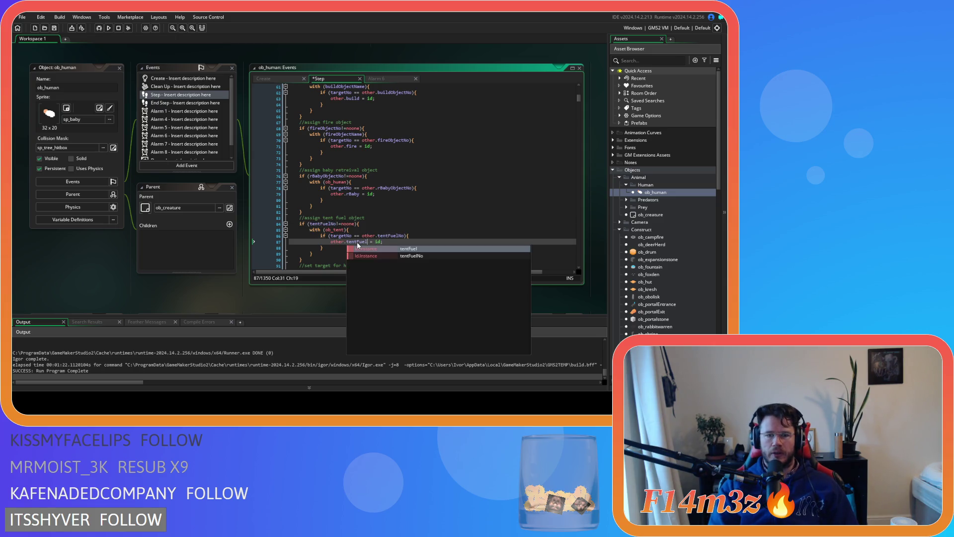
key(Return)
click(392, 242)
key(ctrl+s)
click(398, 216)
click(395, 224)
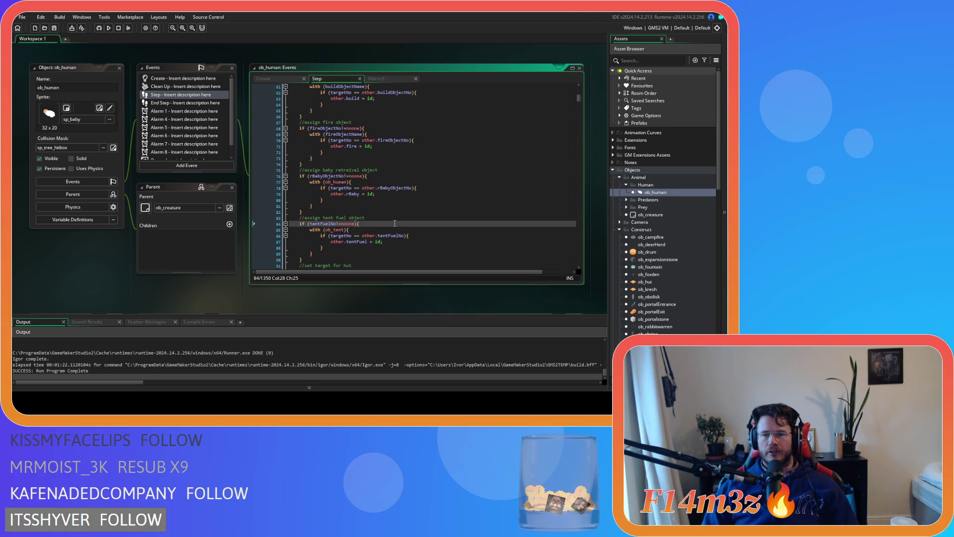
scroll(679, 296, down, 15)
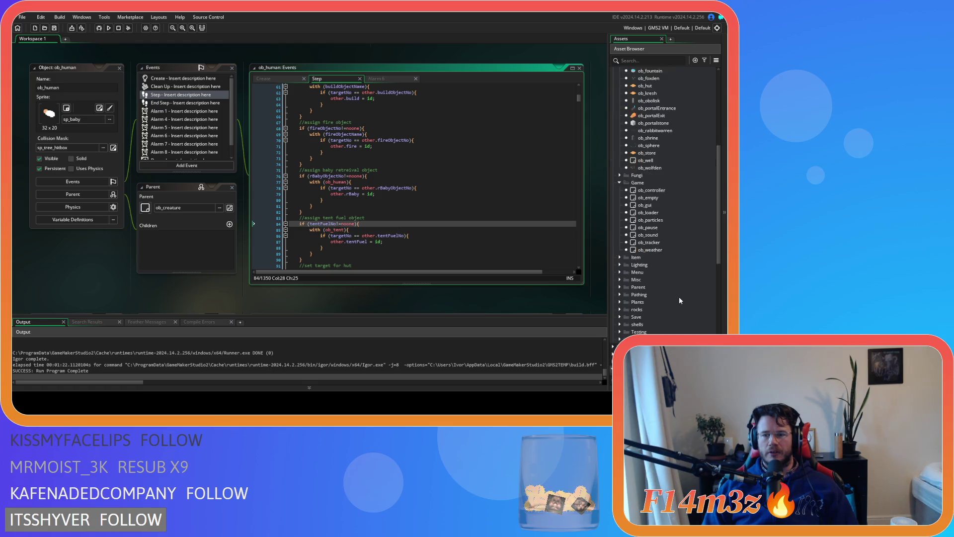
Step: Expand the Save scripts folder and open sc_saveHuman
scroll(679, 296, down, 3)
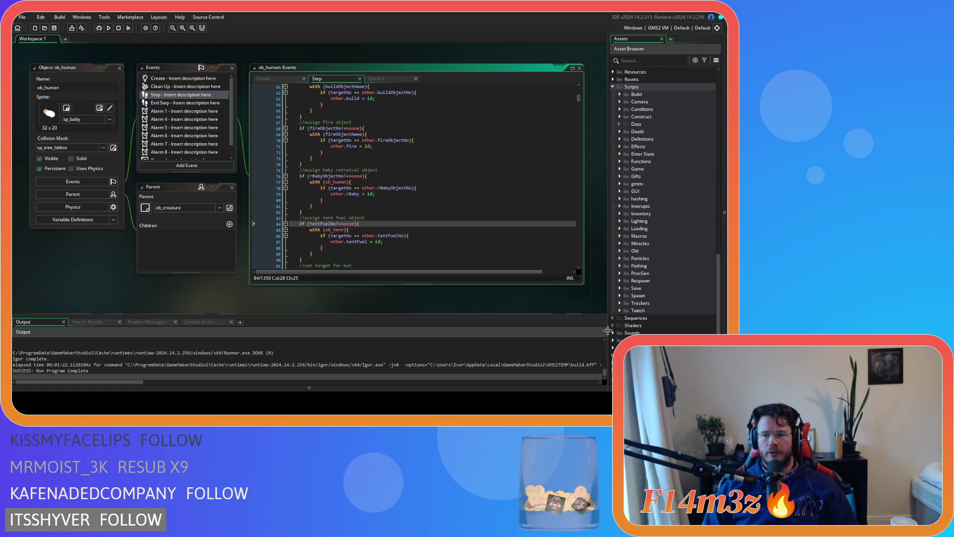
click(625, 289)
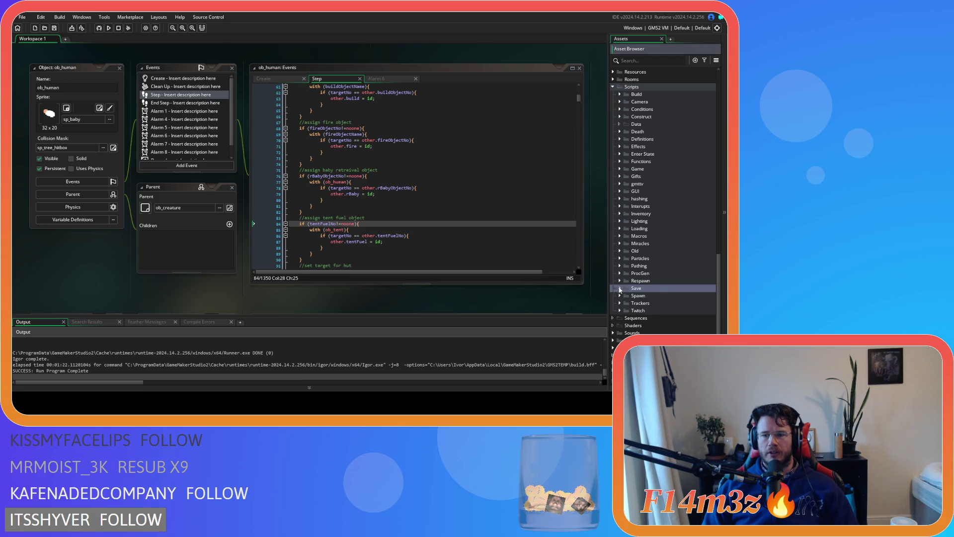
click(625, 290)
scroll(628, 295, down, 5)
scroll(630, 301, down, 2)
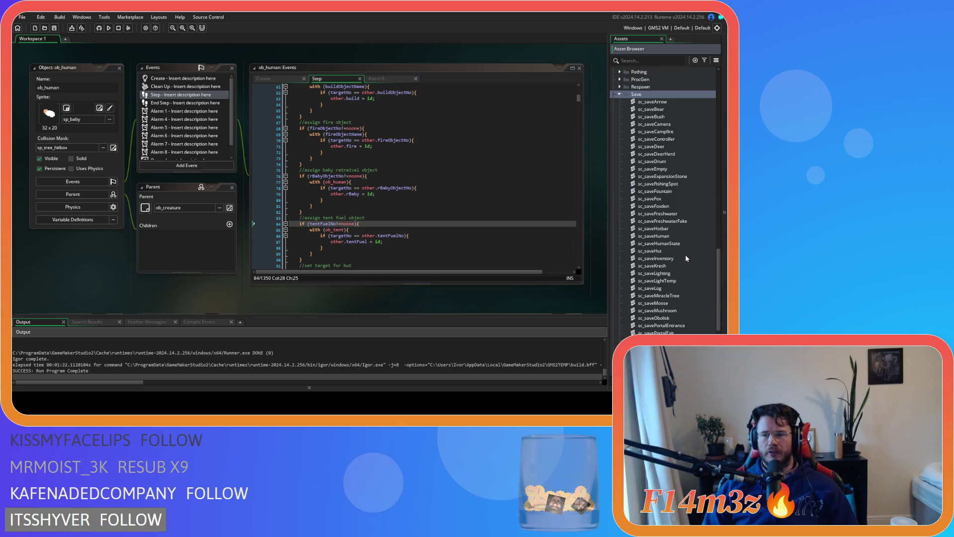
double_click(682, 235)
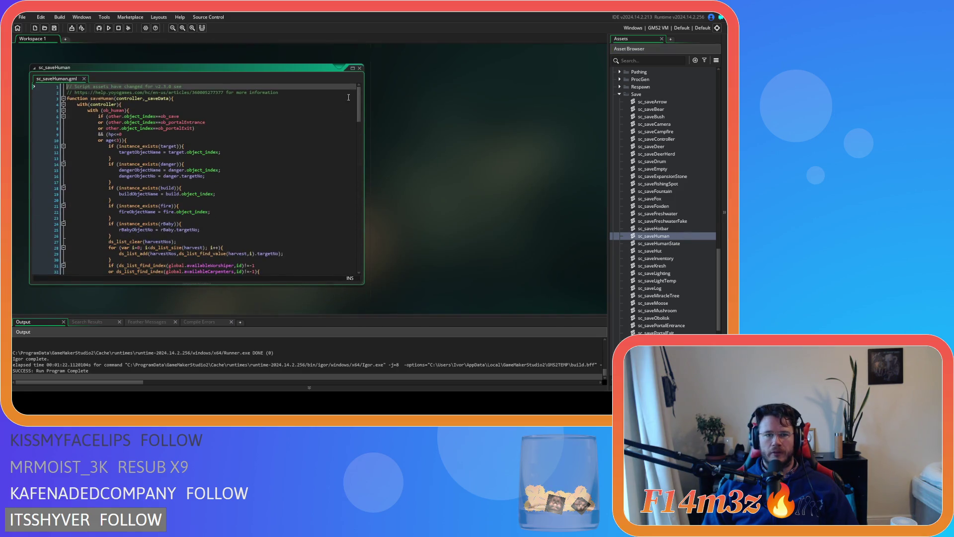
Step: Duplicate the rBaby existence-check block and make the copy check tentFuel
mouse_move(360, 101)
mouse_down()
mouse_move(365, 257)
mouse_move(355, 111)
mouse_up()
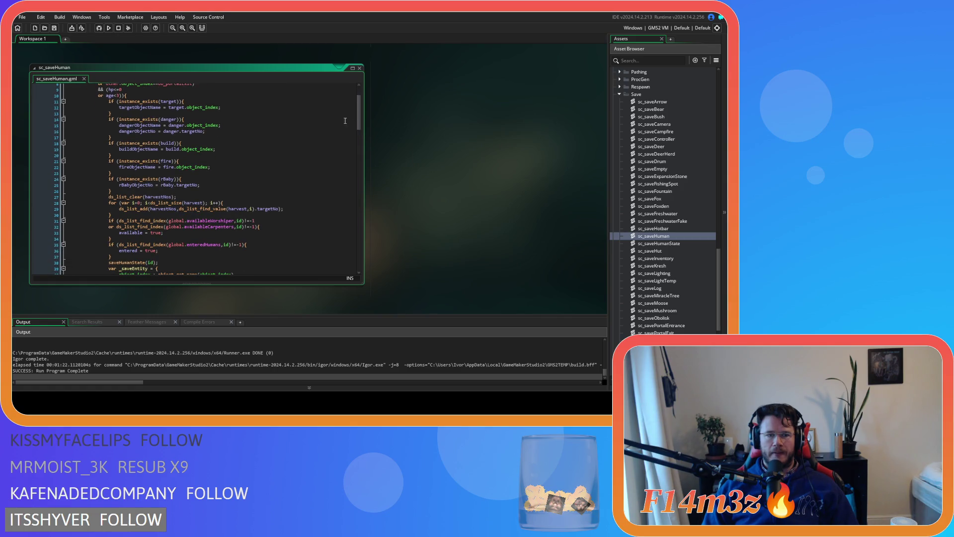
drag(137, 190, 107, 179)
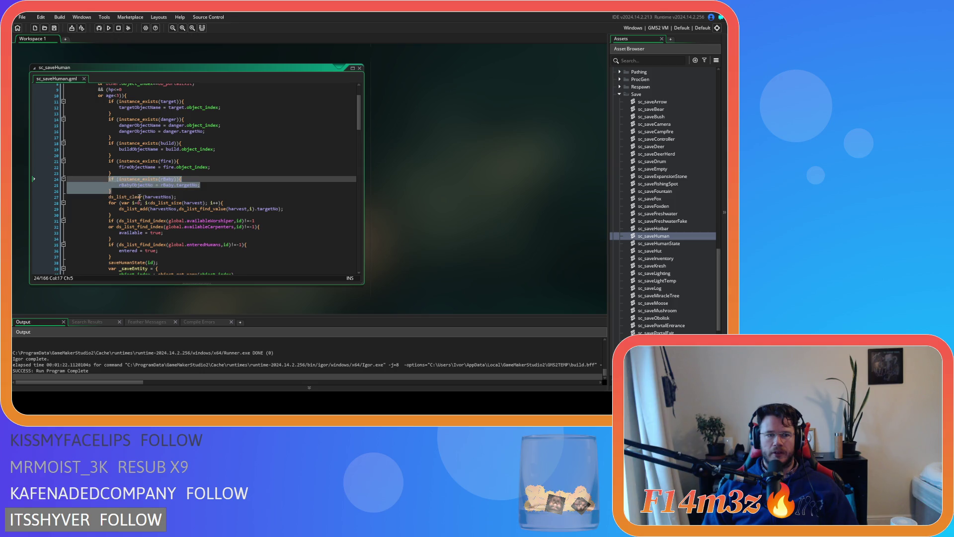
key(ctrl+d)
click(161, 197)
double_click(164, 197)
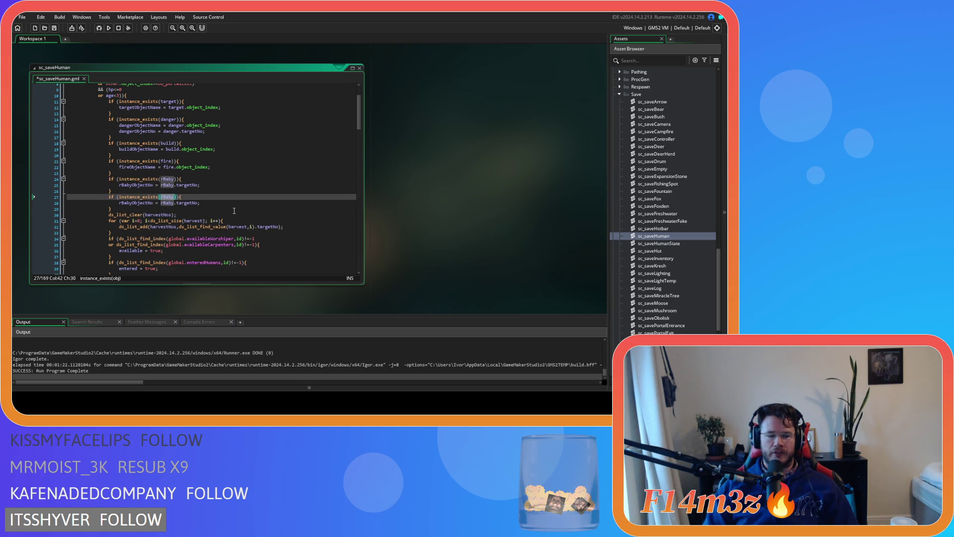
text(tentFuel)
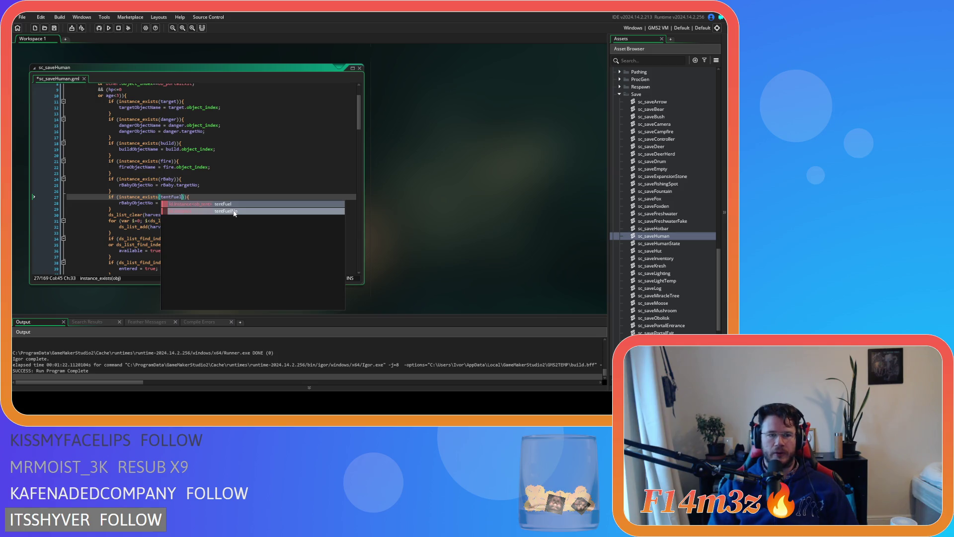
Step: Make the copied line set tentFuelNo = tentFuel.targetNo and save sc_saveHuman
double_click(130, 202)
text(tentF)
key(Down)
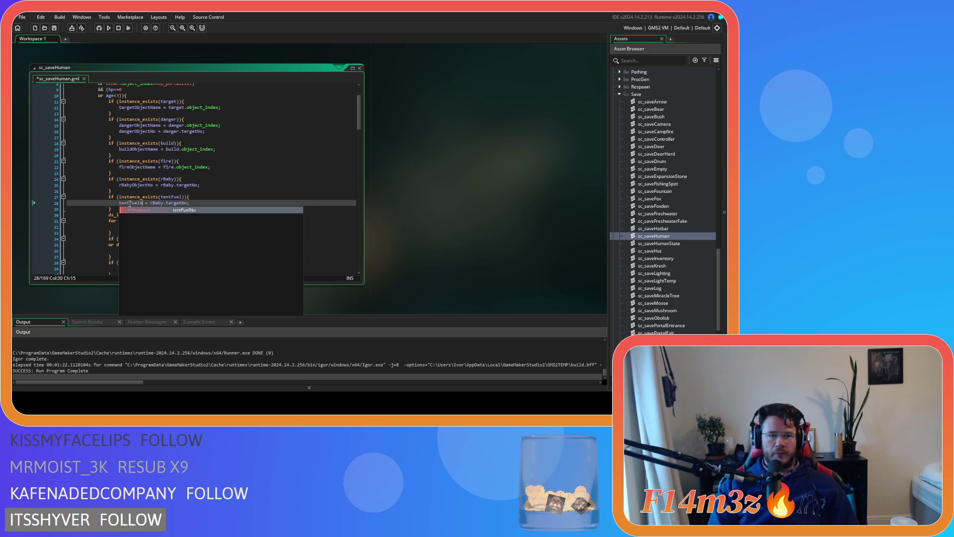
key(Return)
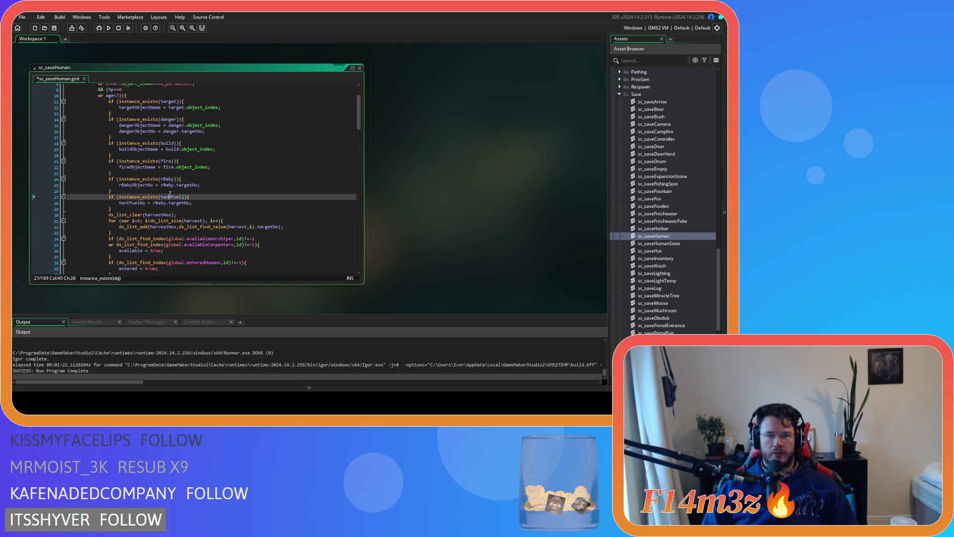
double_click(164, 202)
text(tentFuel)
click(220, 201)
key(ctrl+s)
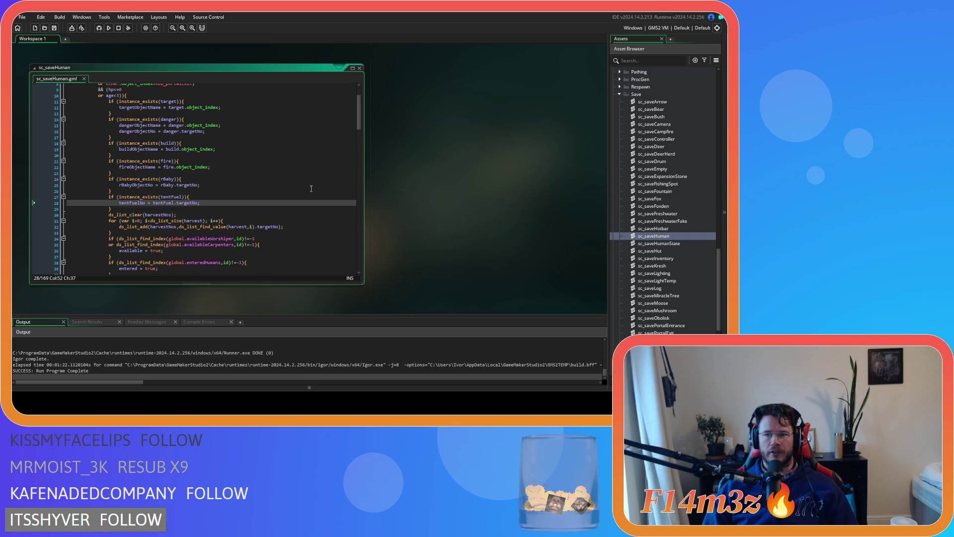
scroll(618, 201, up, 5)
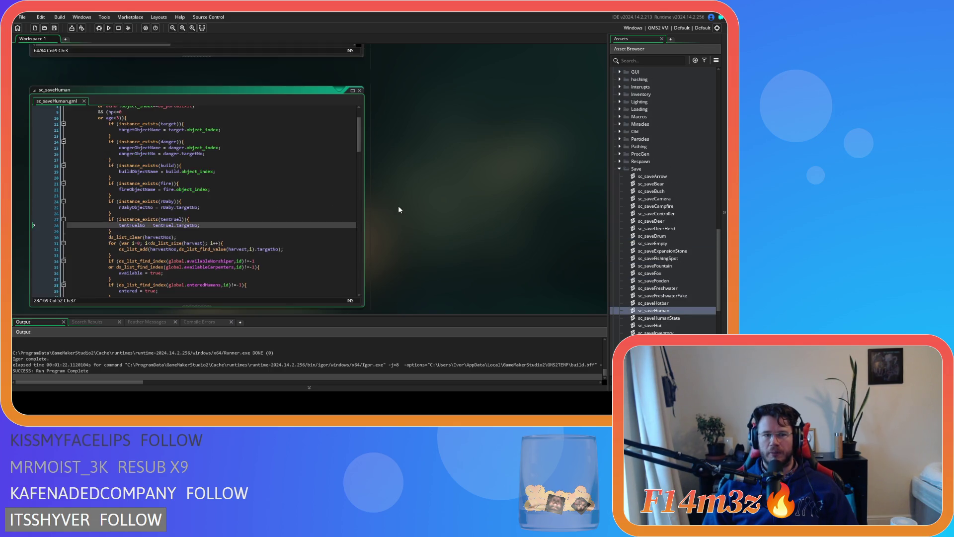
Step: Close sc_saveHuman and scroll to sc_stateConditions' Withdrawing Firewood block
click(360, 69)
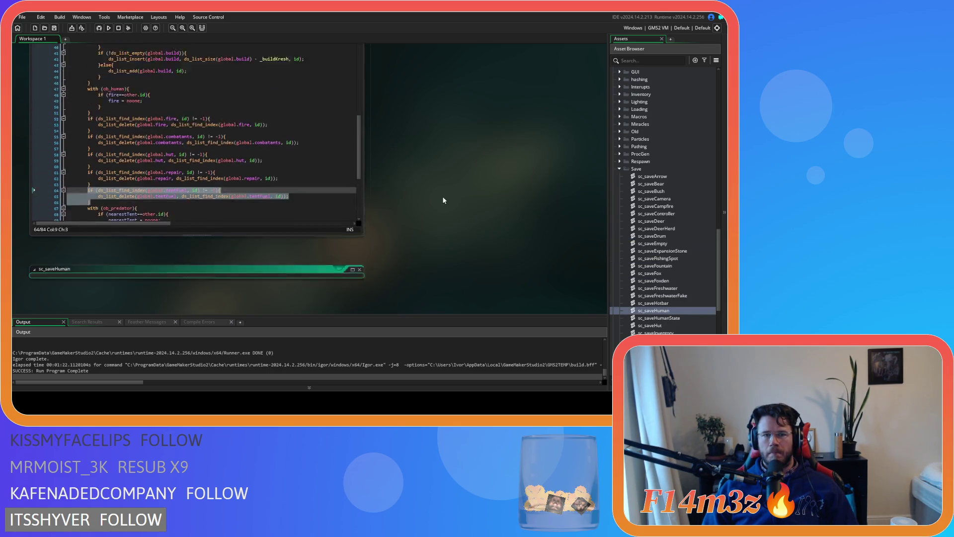
scroll(442, 202, up, 1)
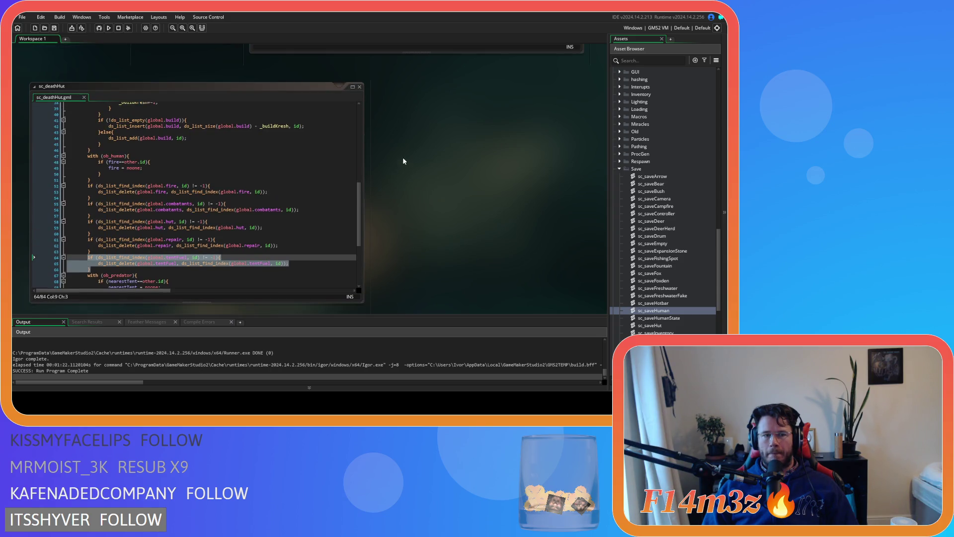
scroll(404, 226, up, 8)
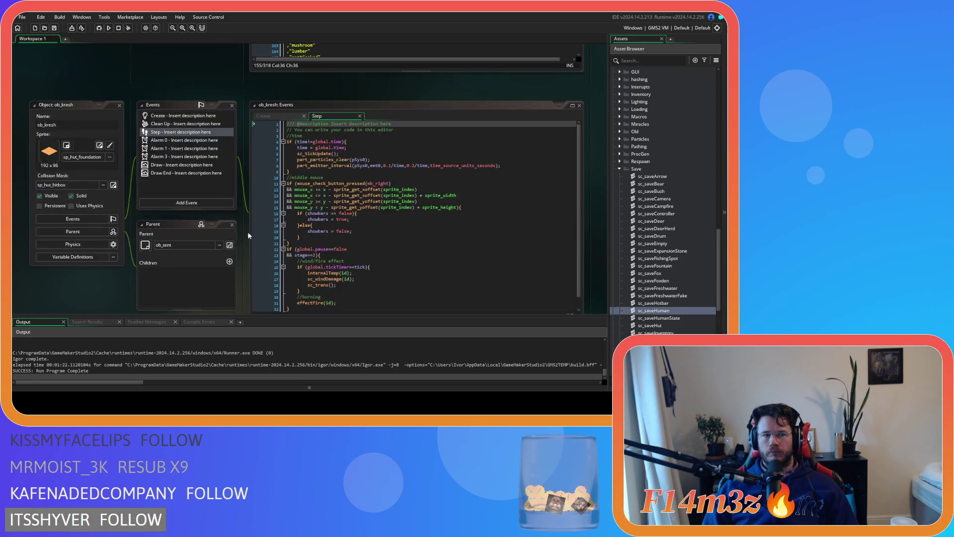
scroll(236, 232, up, 5)
scroll(236, 233, up, 5)
scroll(237, 232, up, 3)
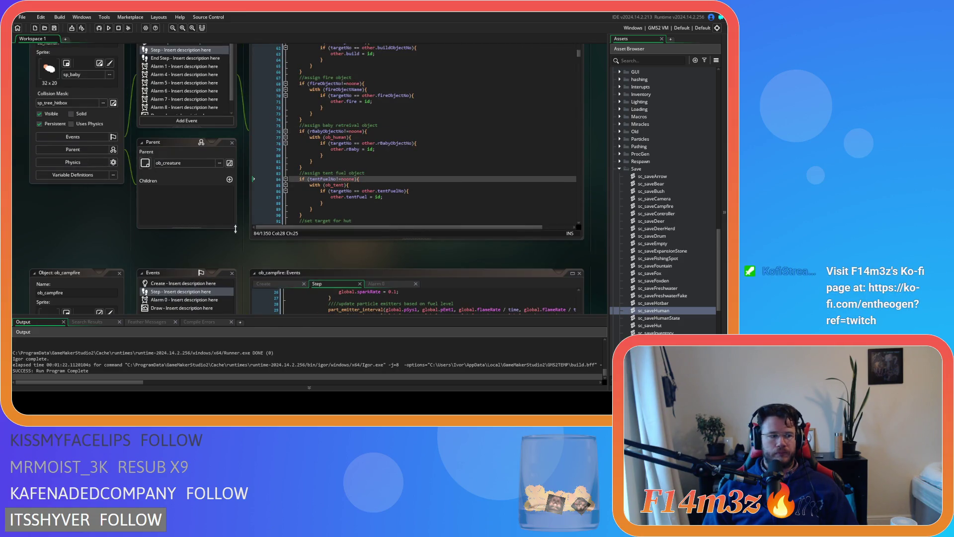
scroll(236, 232, up, 11)
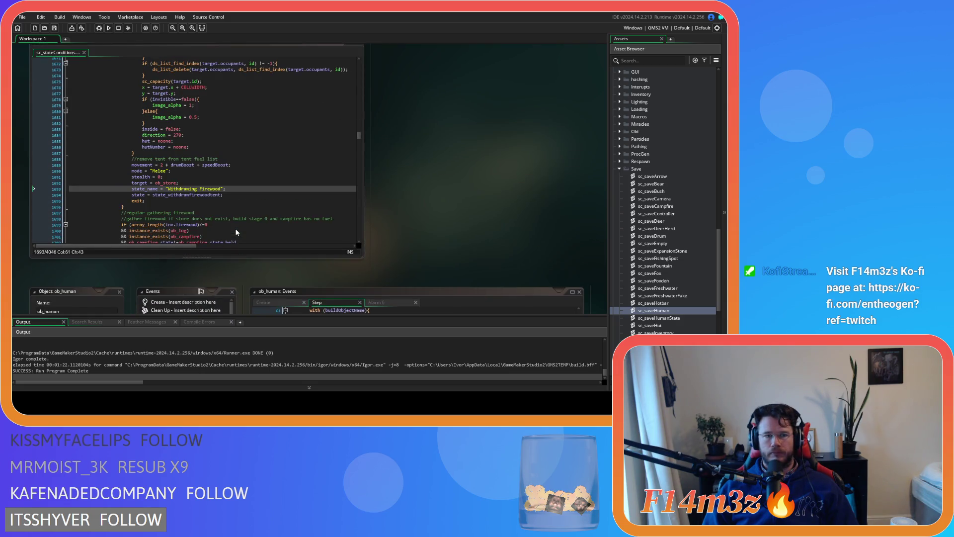
scroll(236, 232, down, 3)
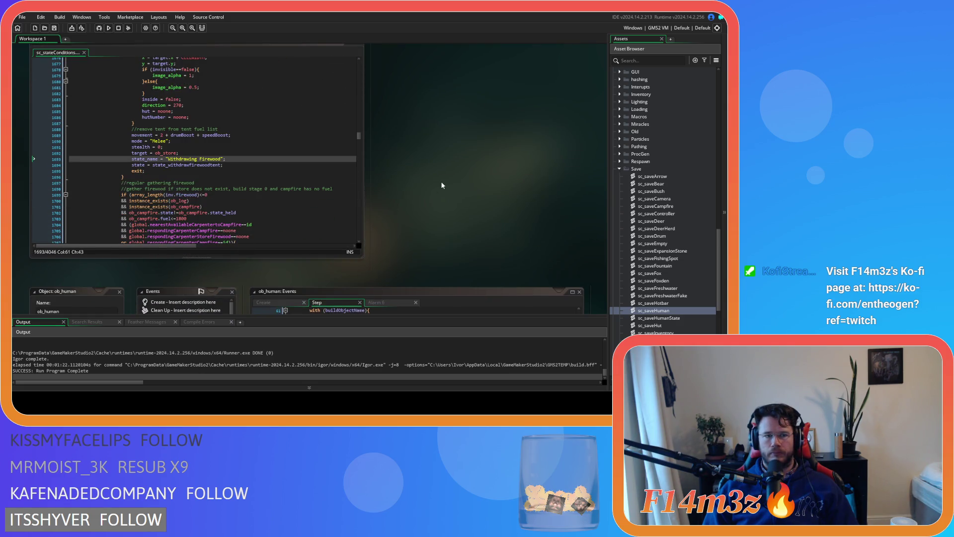
scroll(437, 179, down, 6)
scroll(433, 139, up, 7)
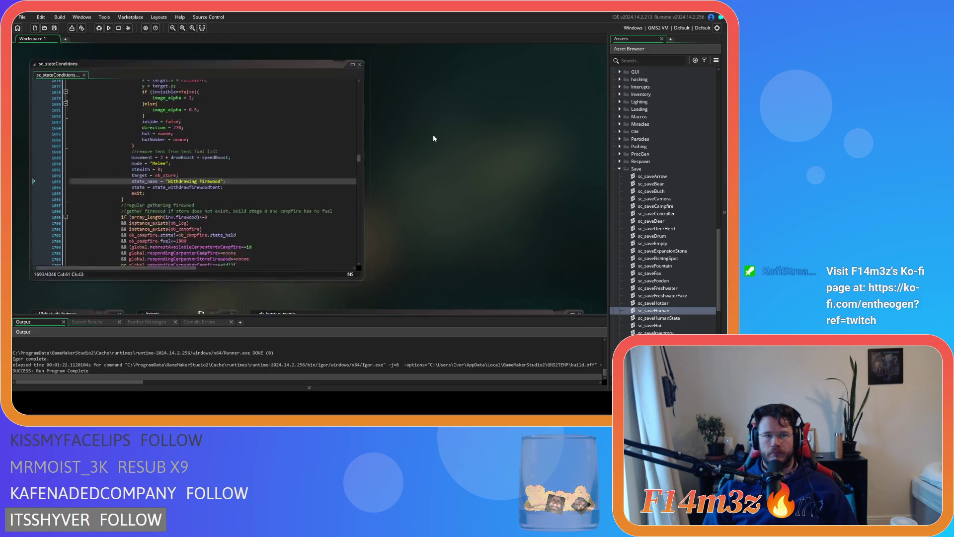
scroll(433, 139, up, 1)
scroll(275, 192, up, 1)
Step: Build and run the game with F5 from the withdraw-firewood code, then return to the editor
click(275, 193)
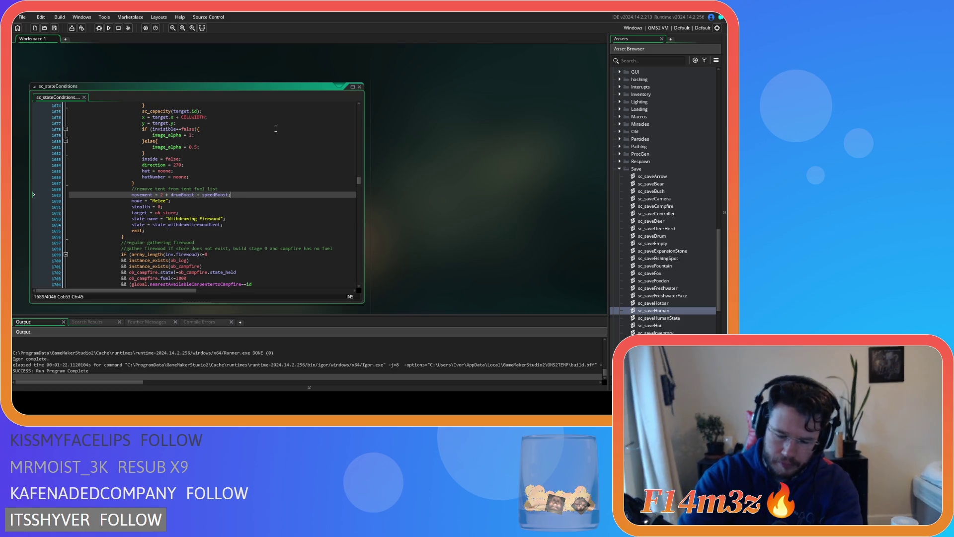
key(F5)
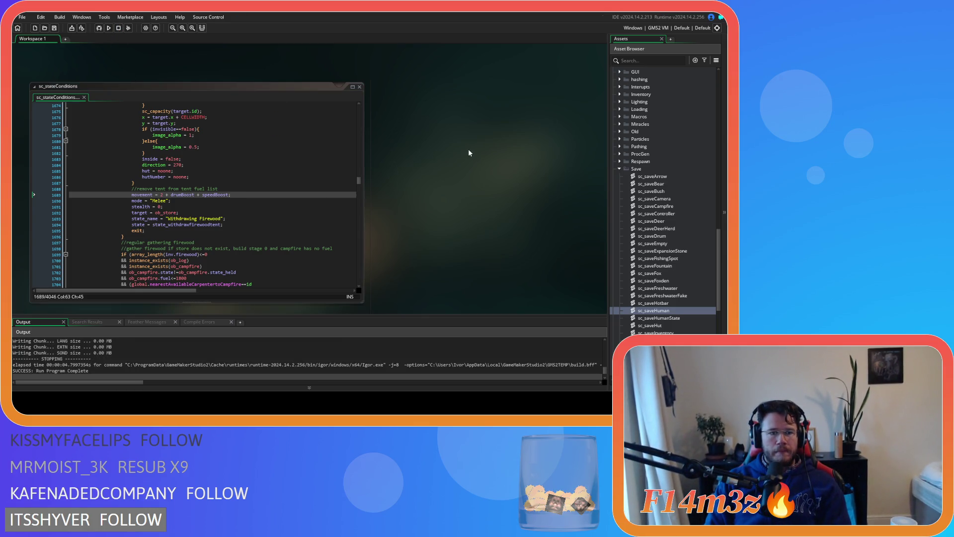
click(237, 191)
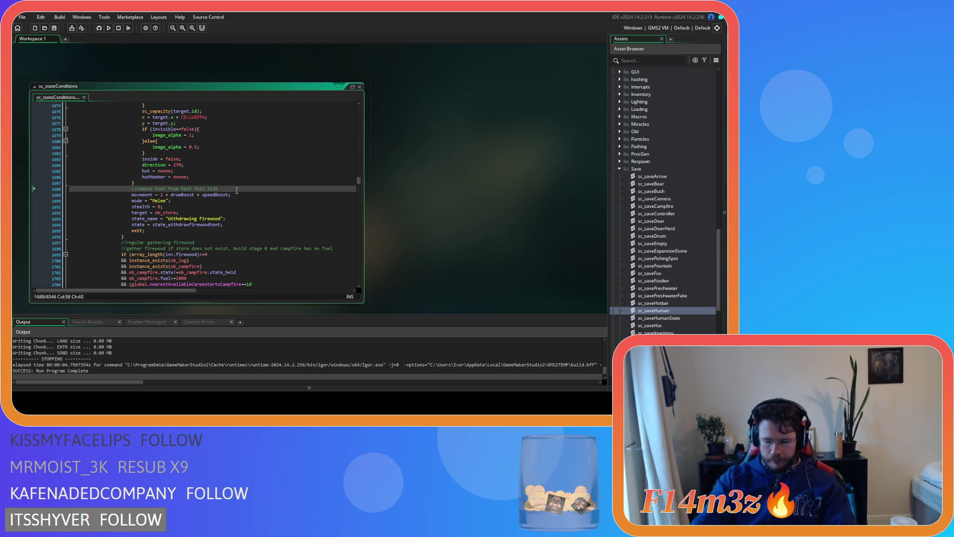
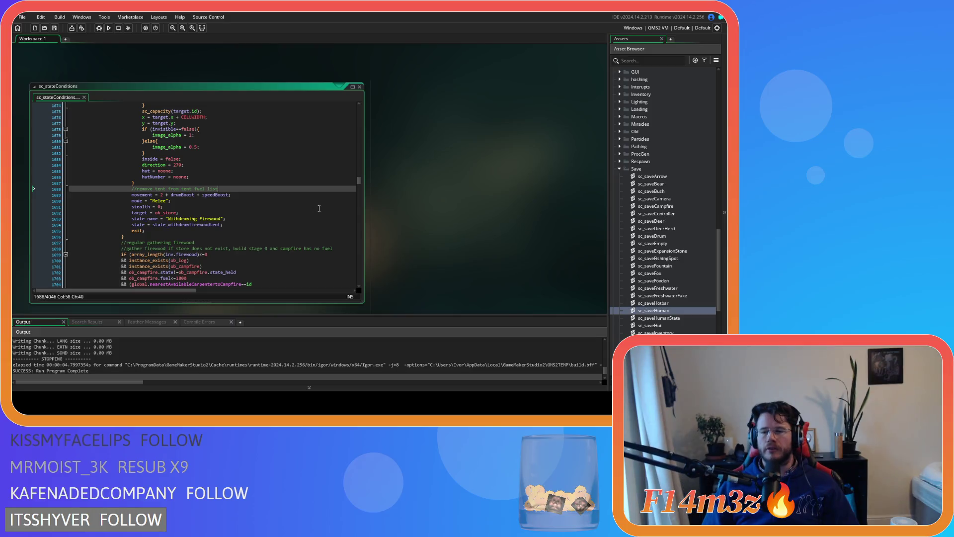
Step: Copy the tentFuel removal block from the sc_deathHut script
scroll(665, 219, up, 3)
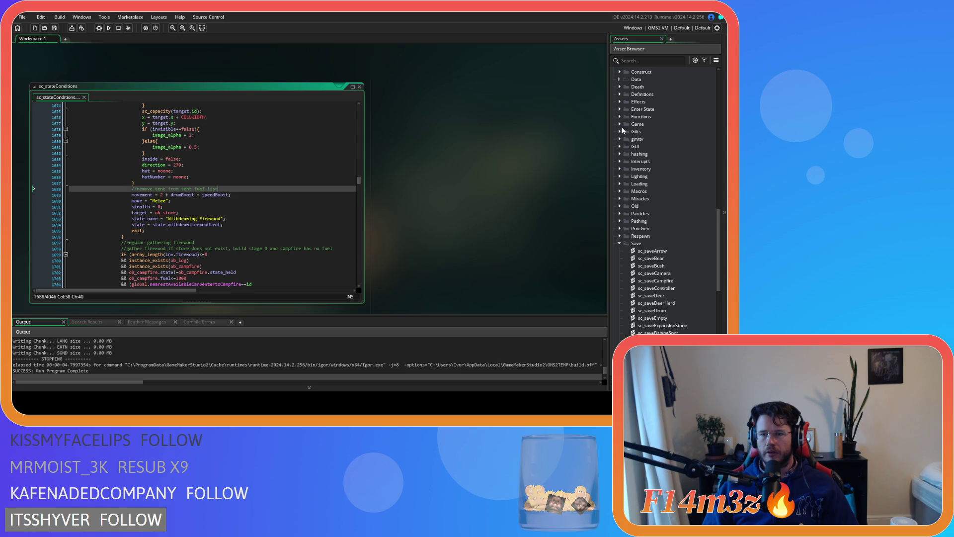
click(620, 87)
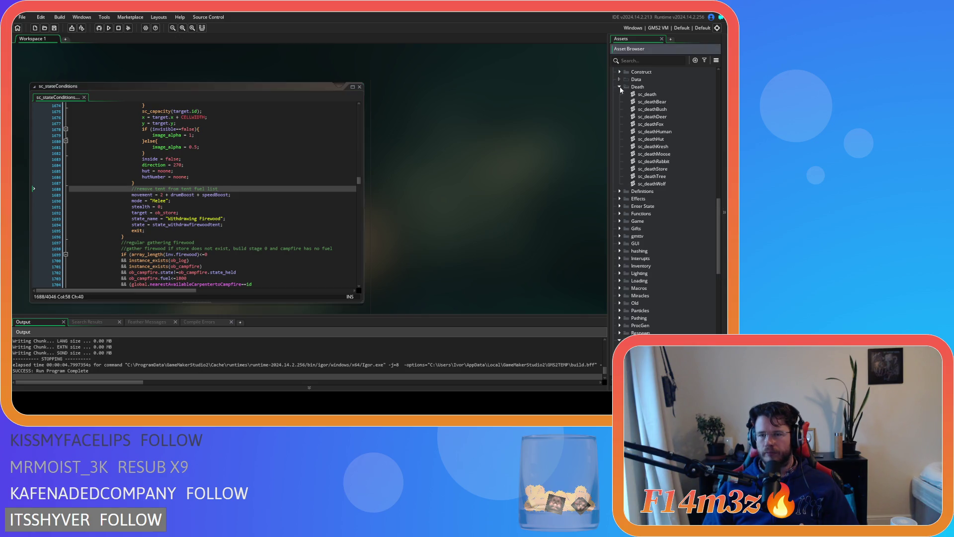
double_click(660, 95)
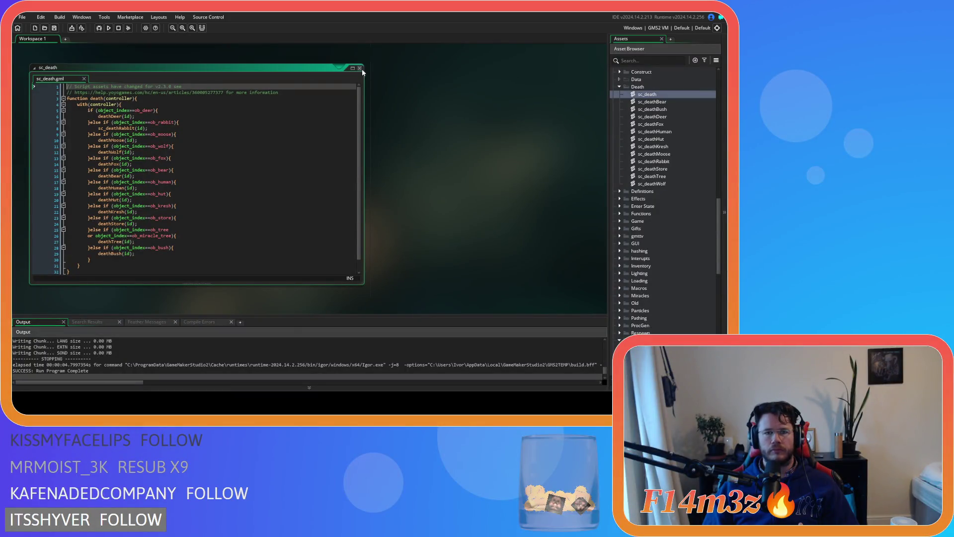
click(360, 68)
double_click(656, 139)
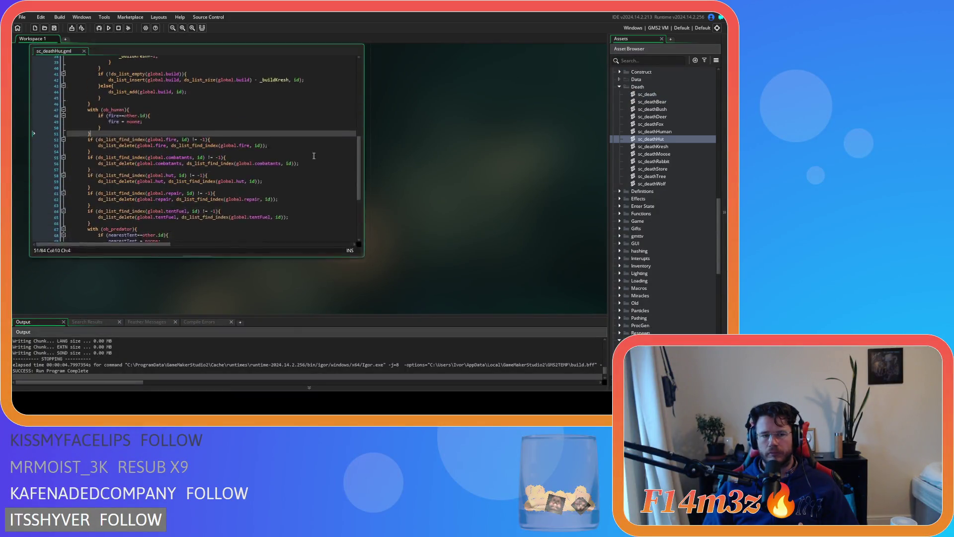
drag(91, 251, 89, 239)
right_click(106, 247)
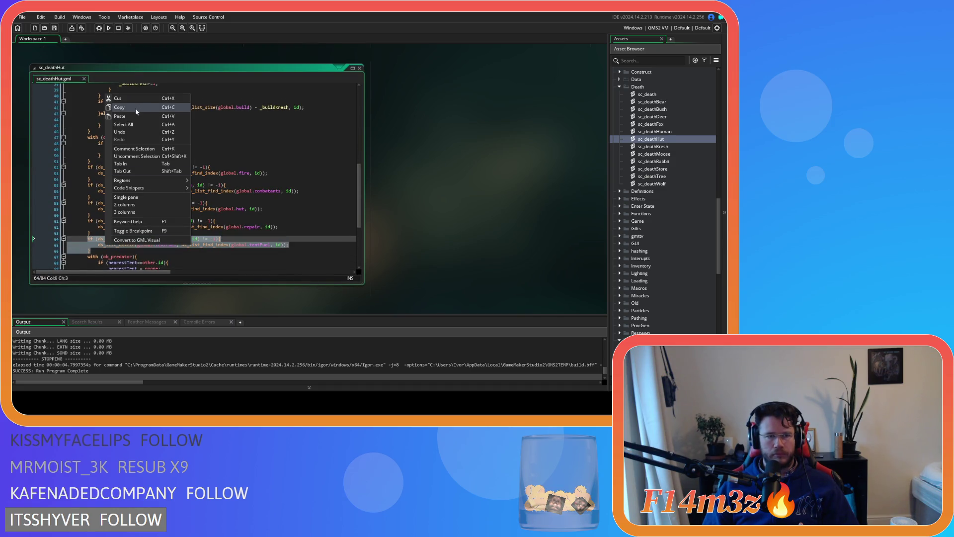
click(135, 109)
click(361, 69)
Step: Paste the tentFuel removal block under the 'remove tent from tent fuel list' comment and indent it
scroll(444, 162, up, 5)
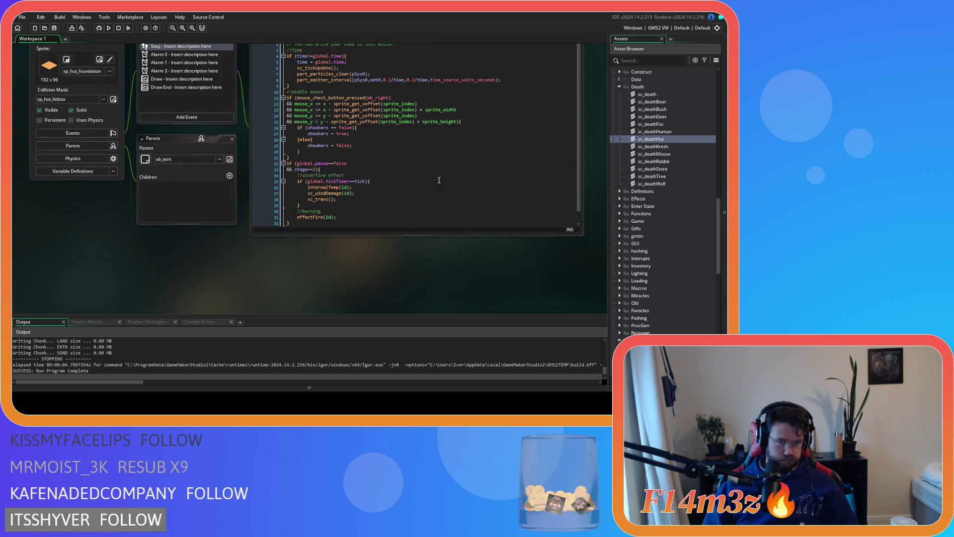
scroll(151, 266, up, 5)
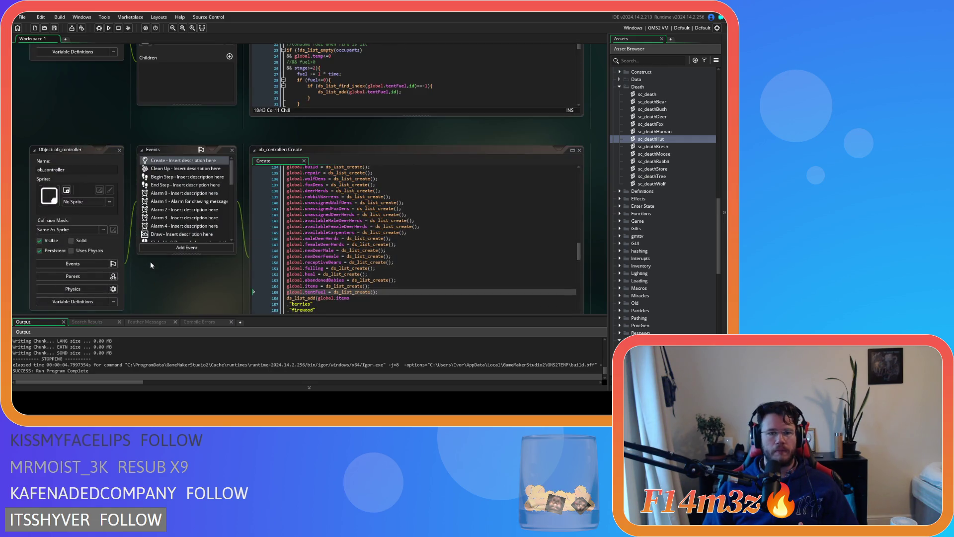
scroll(151, 263, down, 10)
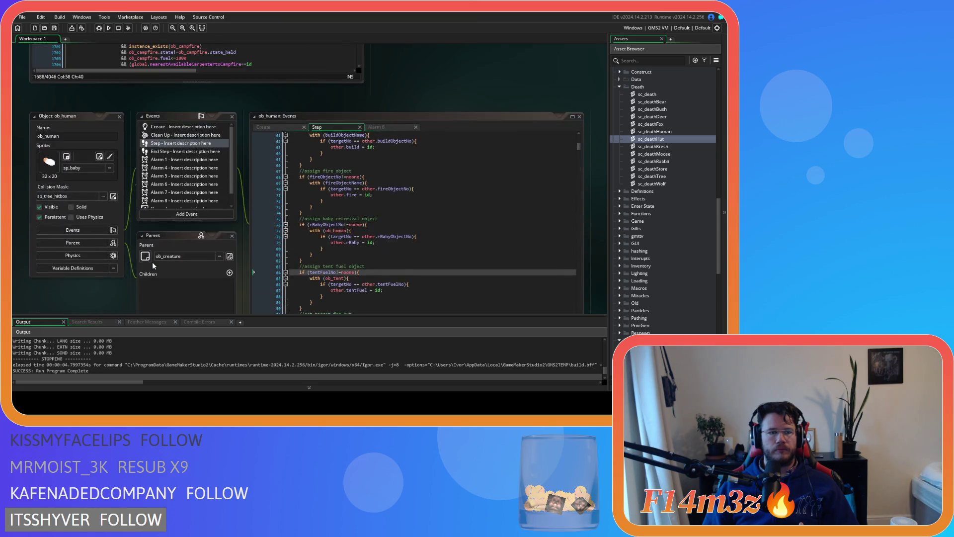
scroll(457, 213, down, 2)
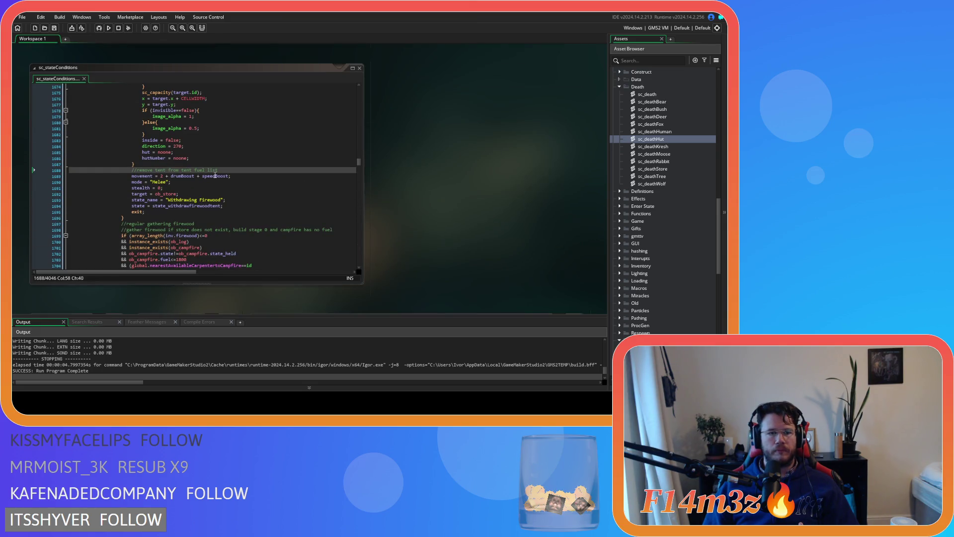
click(224, 169)
key(Return)
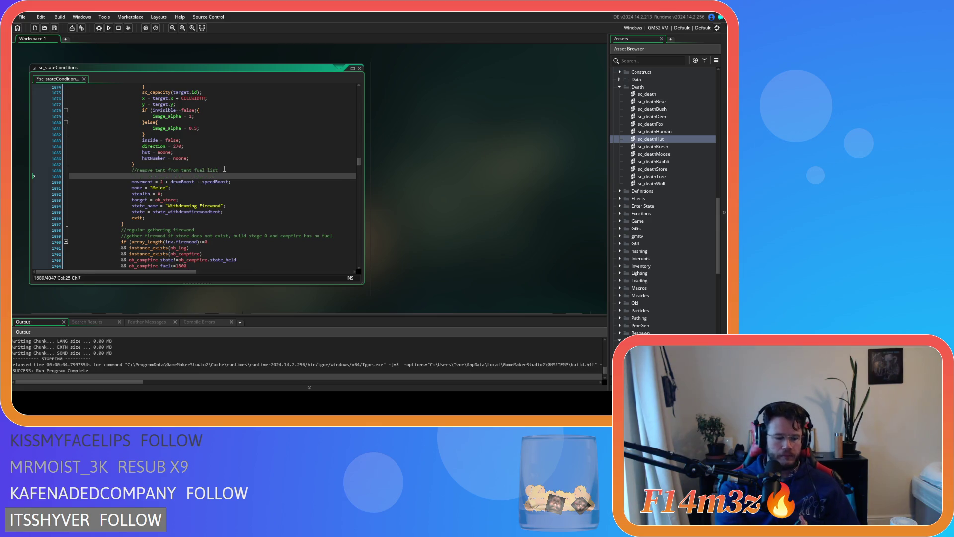
key(ctrl+v)
key(shift+Up)
key(shift+Home)
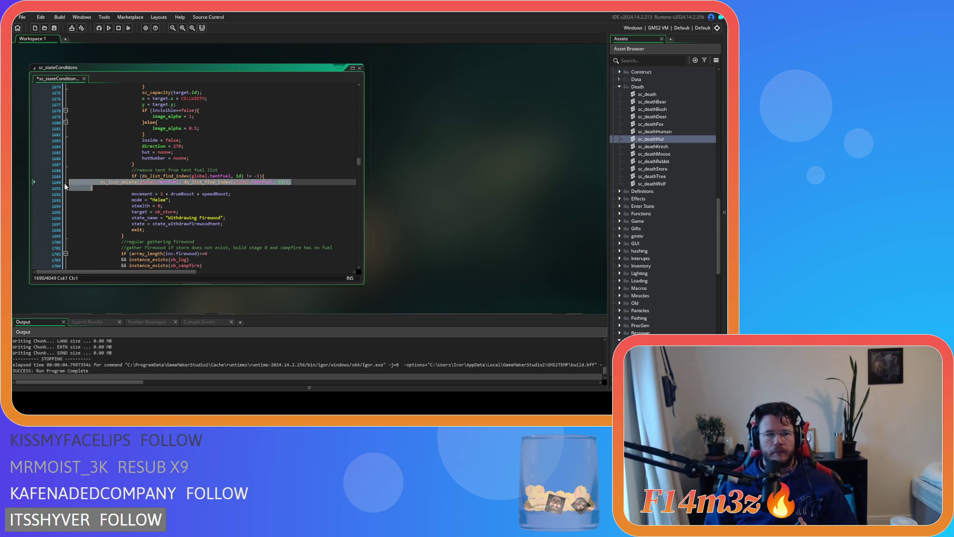
key(Tab)
key(Tab)
key(Tab)
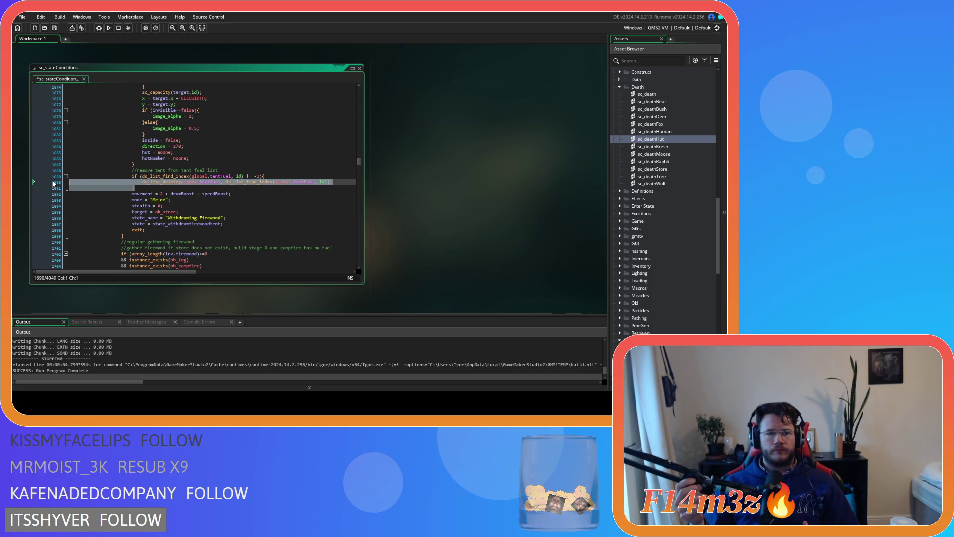
Step: Review the carpenter firewood condition and the surrounding code in sc_stateConditions
scroll(141, 189, up, 8)
scroll(141, 189, up, 3)
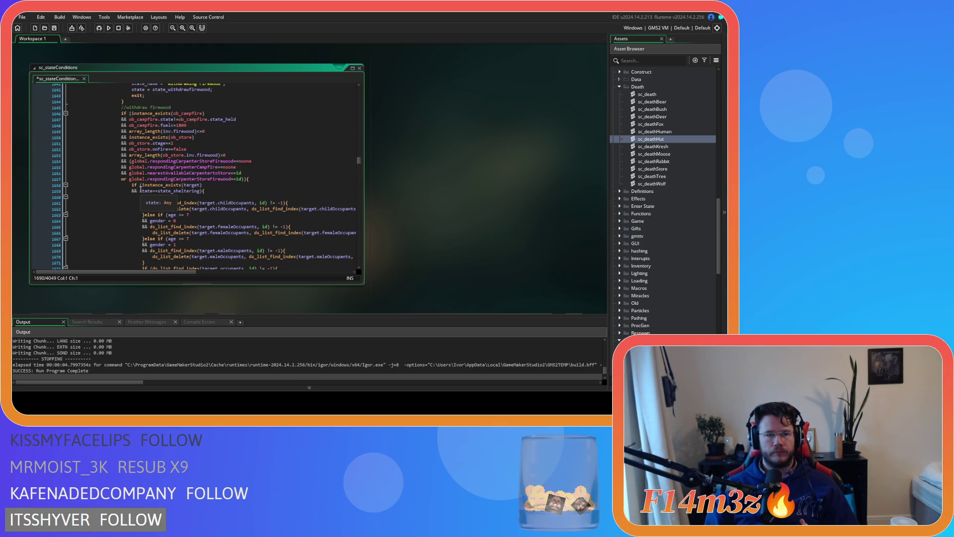
click(244, 179)
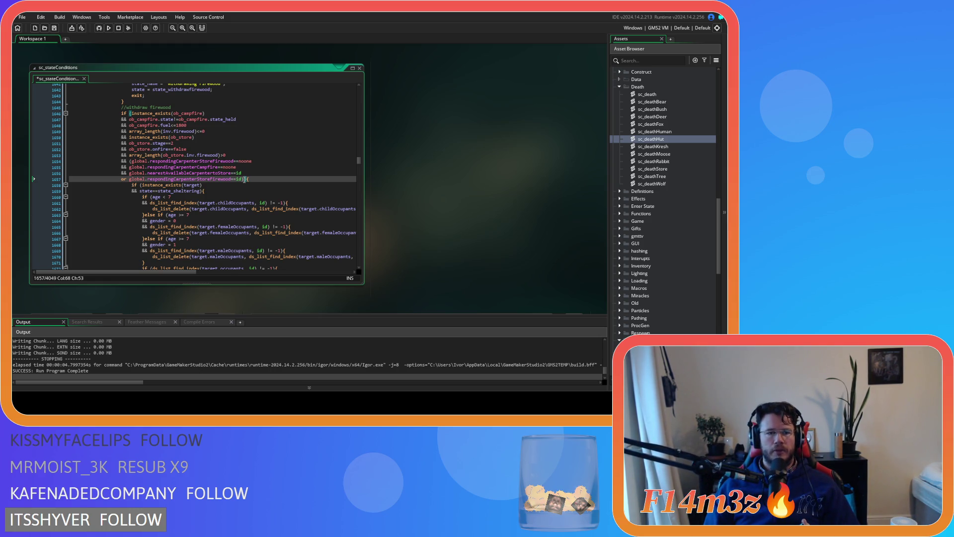
scroll(244, 179, up, 20)
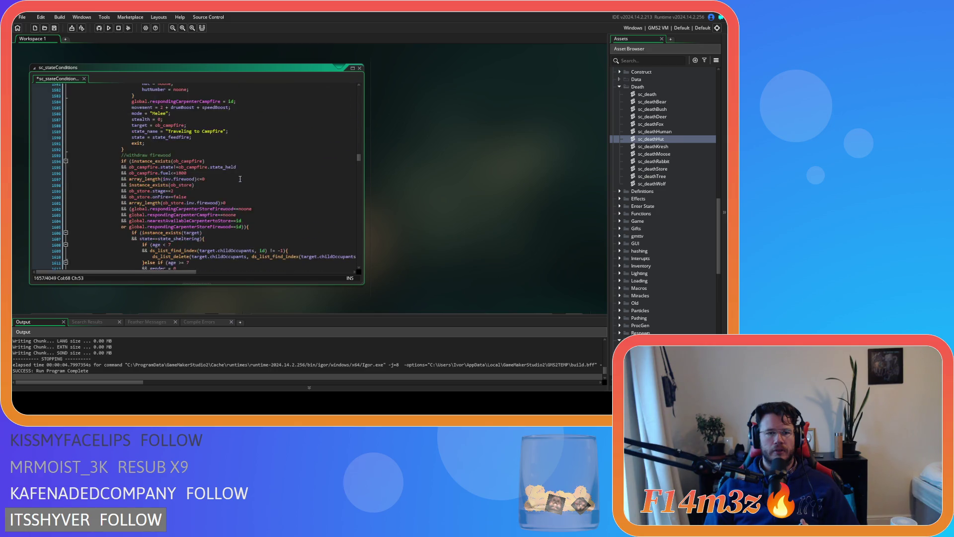
scroll(240, 179, down, 5)
scroll(240, 179, down, 20)
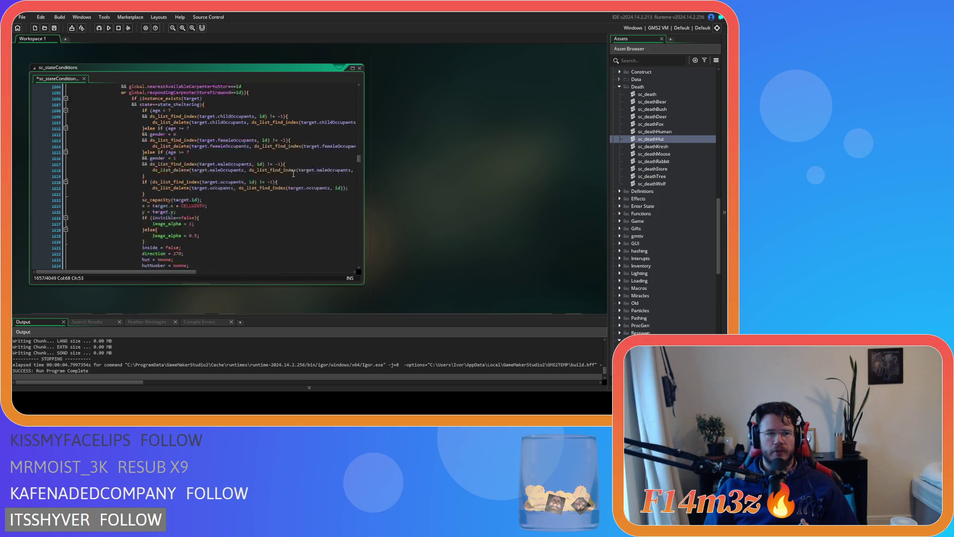
scroll(294, 173, down, 10)
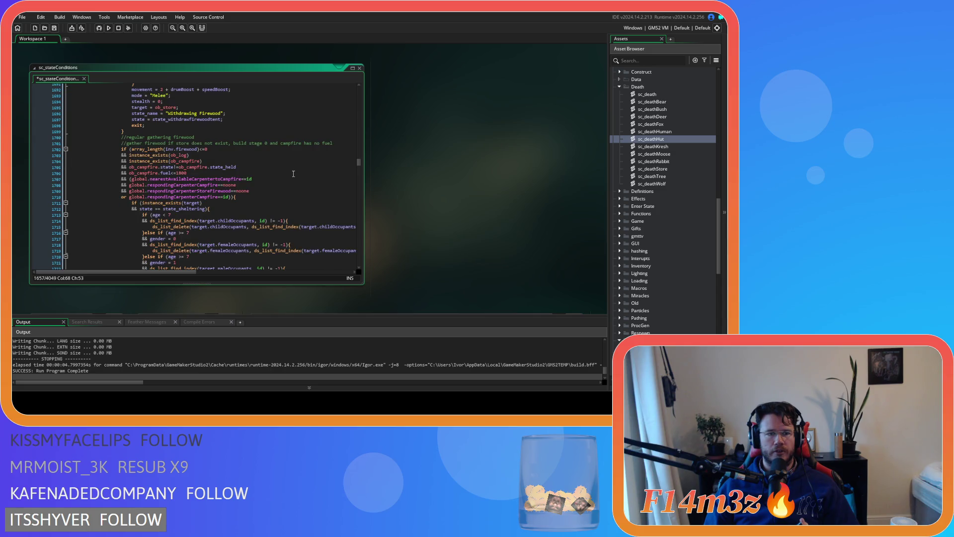
scroll(293, 173, down, 13)
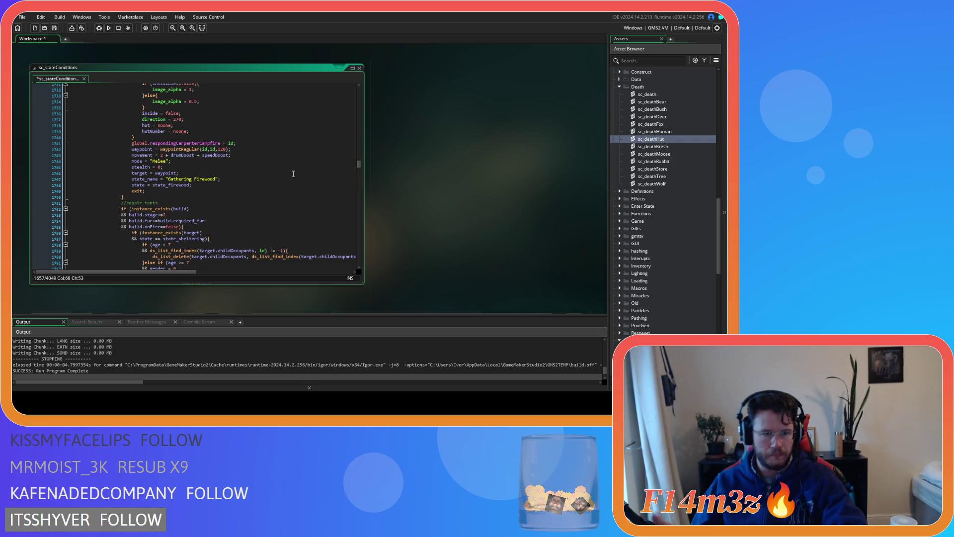
scroll(216, 197, up, 12)
Step: Edit the comment to read 'withdraw firewood for tents'
scroll(216, 197, up, 18)
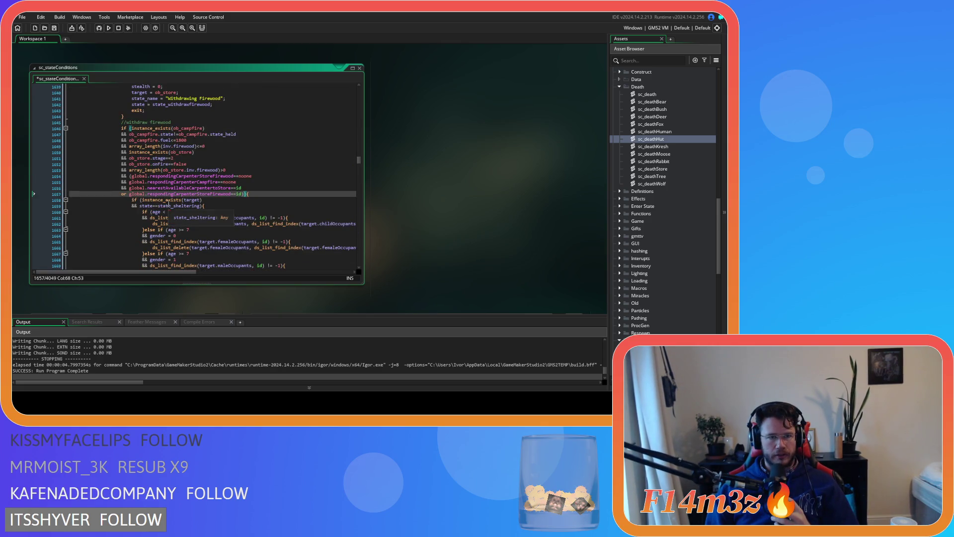
scroll(212, 182, down, 12)
scroll(215, 197, up, 16)
click(205, 184)
text(for tents)
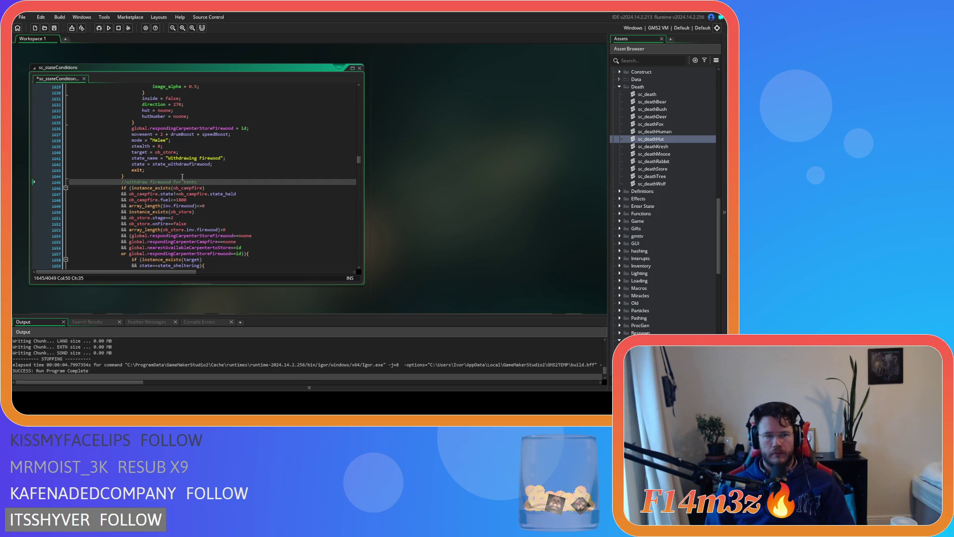
Step: Delete the tent firewood section's code and its leftover blank line
scroll(205, 183, down, 19)
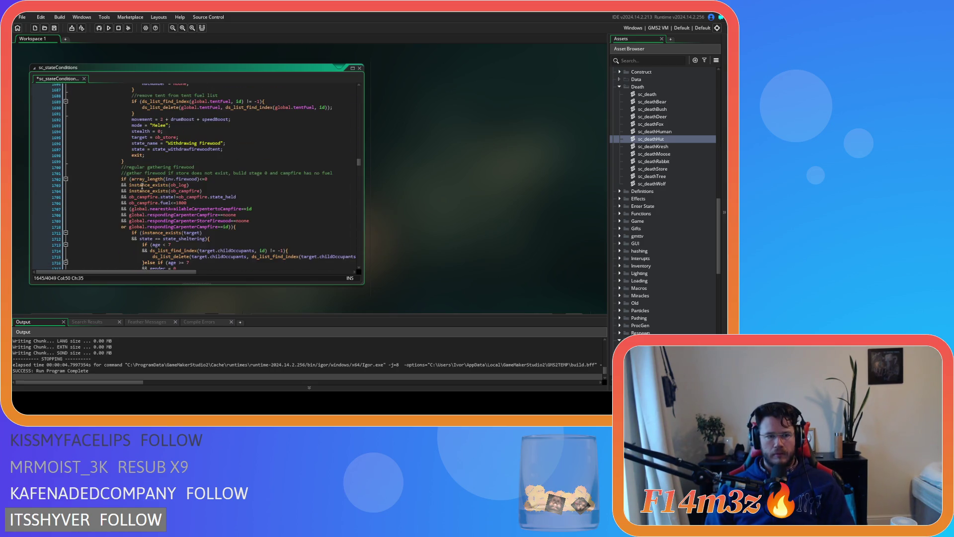
drag(132, 156, 132, 152)
scroll(125, 146, up, 18)
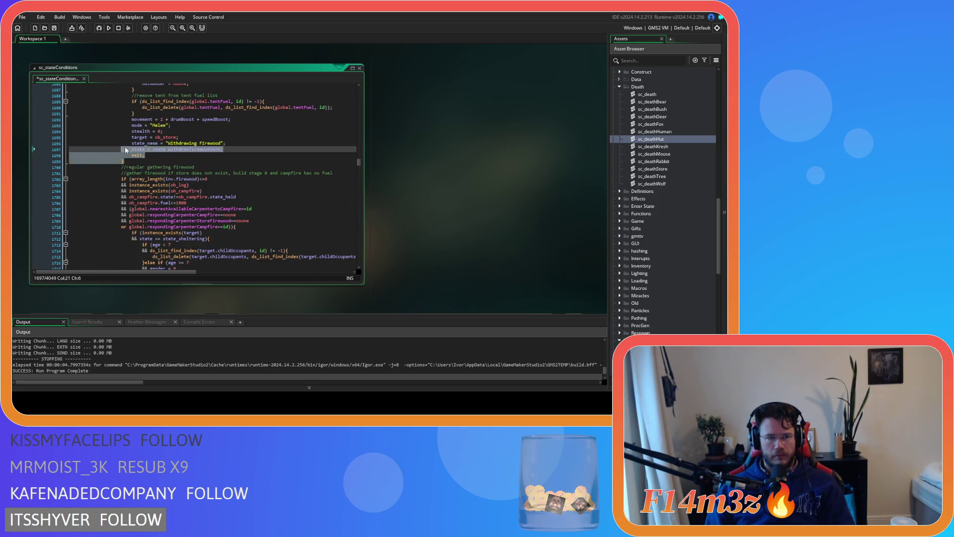
shift+click(128, 158)
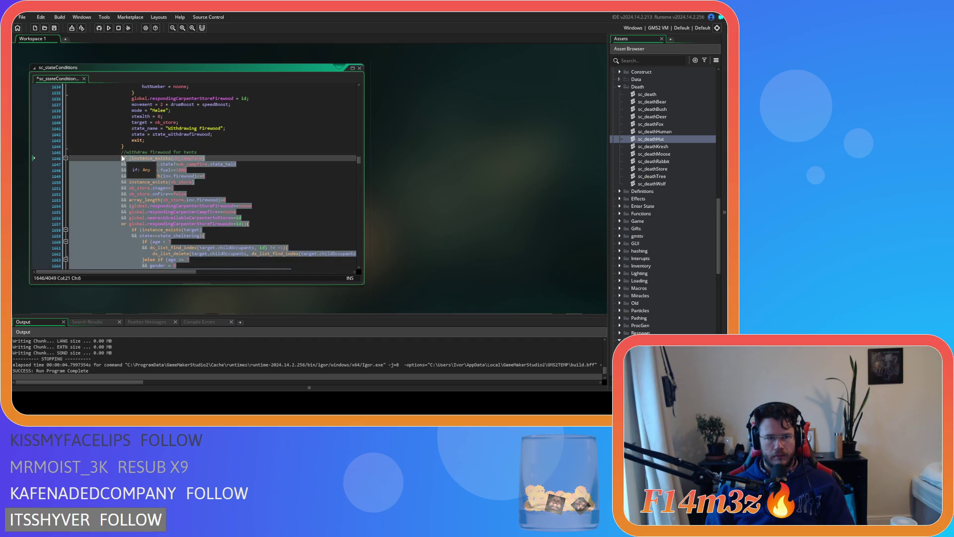
key(Delete)
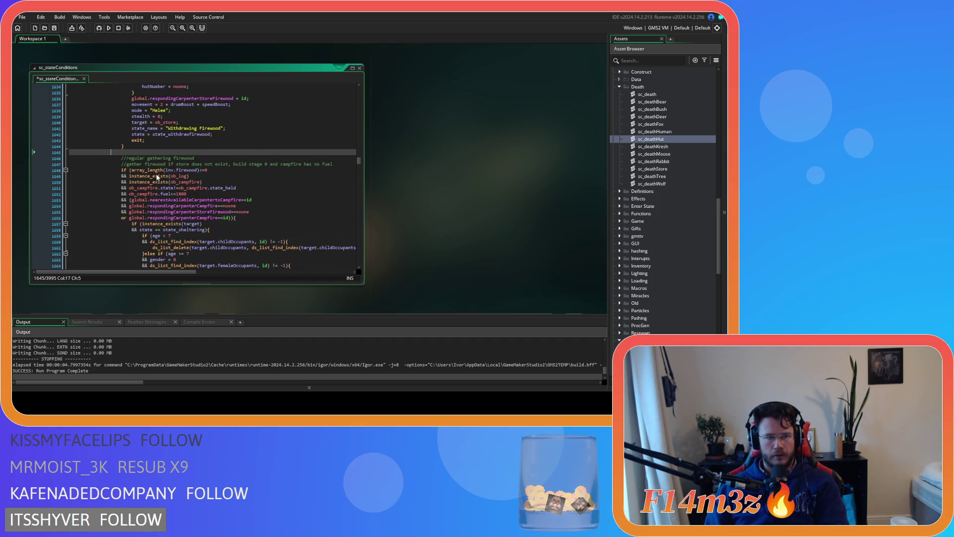
key(BackSpace)
key(BackSpace)
scroll(159, 174, down, 17)
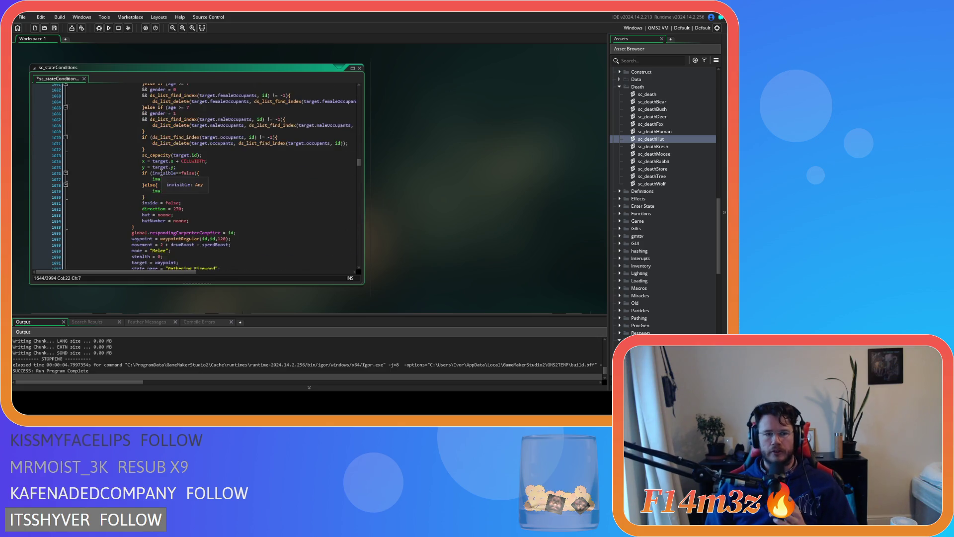
scroll(161, 173, down, 14)
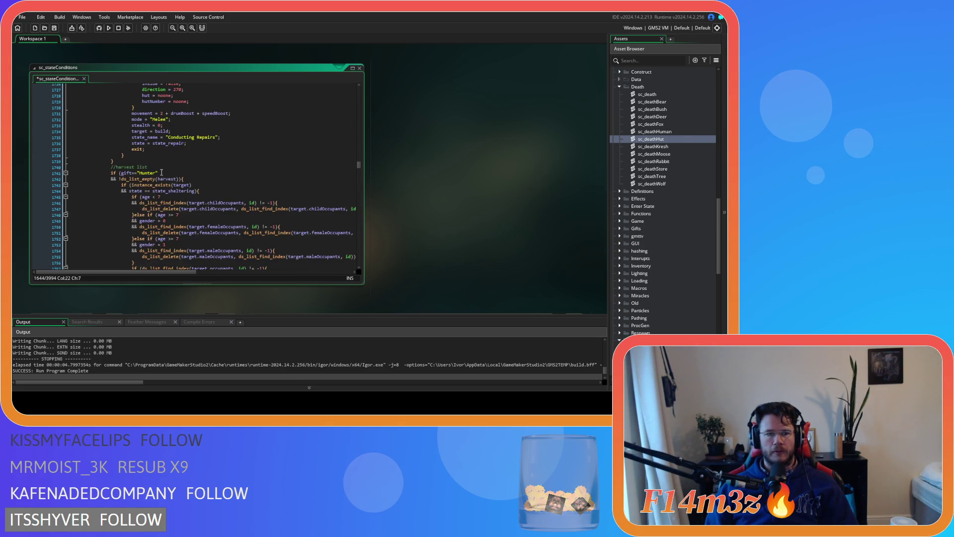
scroll(162, 173, down, 3)
scroll(162, 172, up, 12)
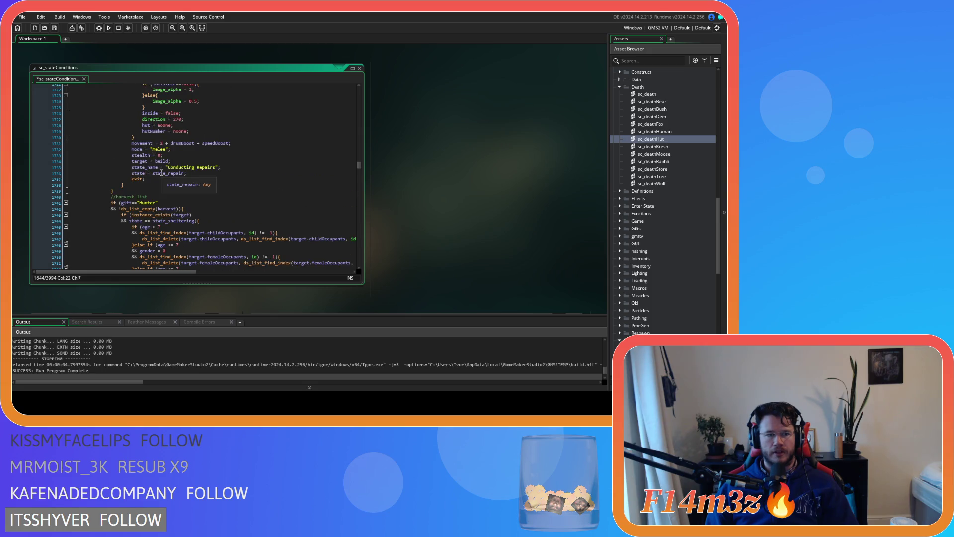
scroll(182, 188, up, 20)
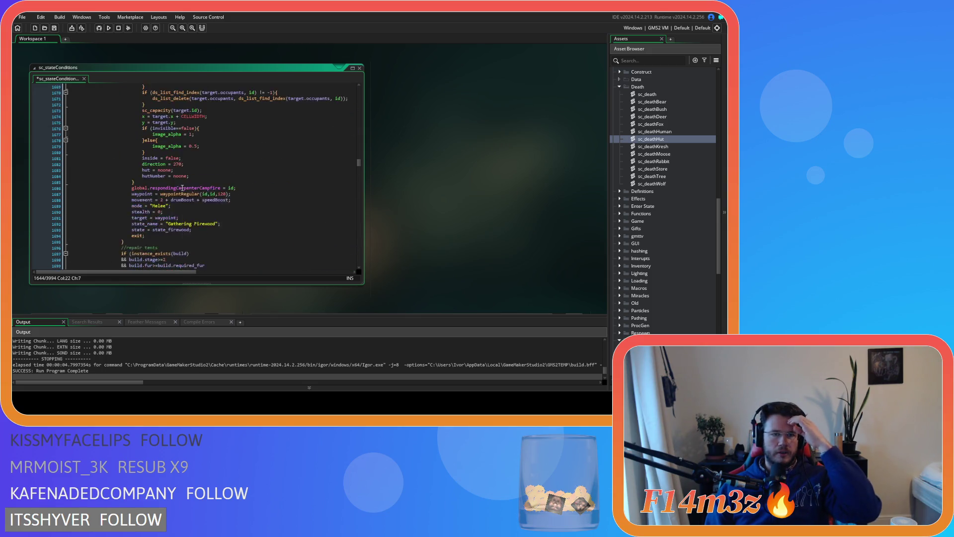
scroll(176, 186, up, 20)
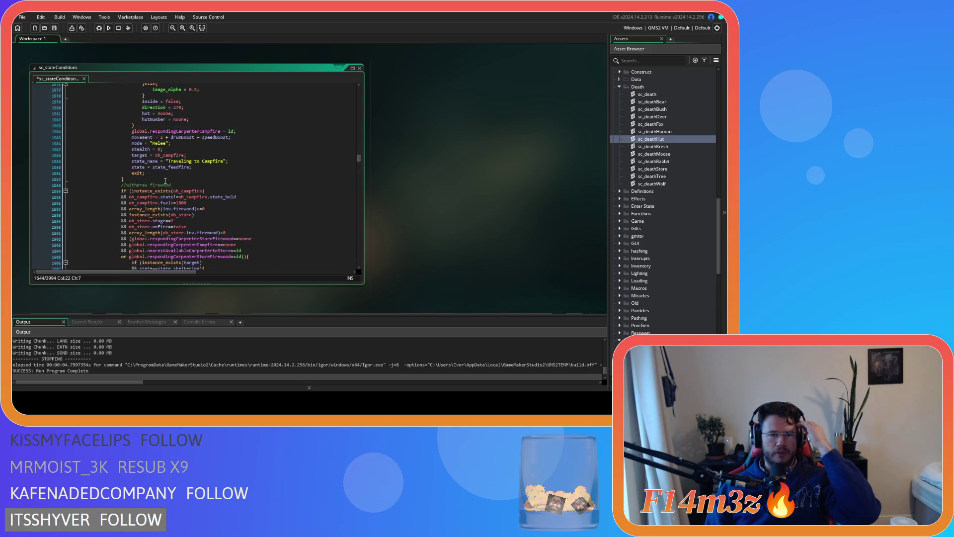
scroll(144, 179, up, 20)
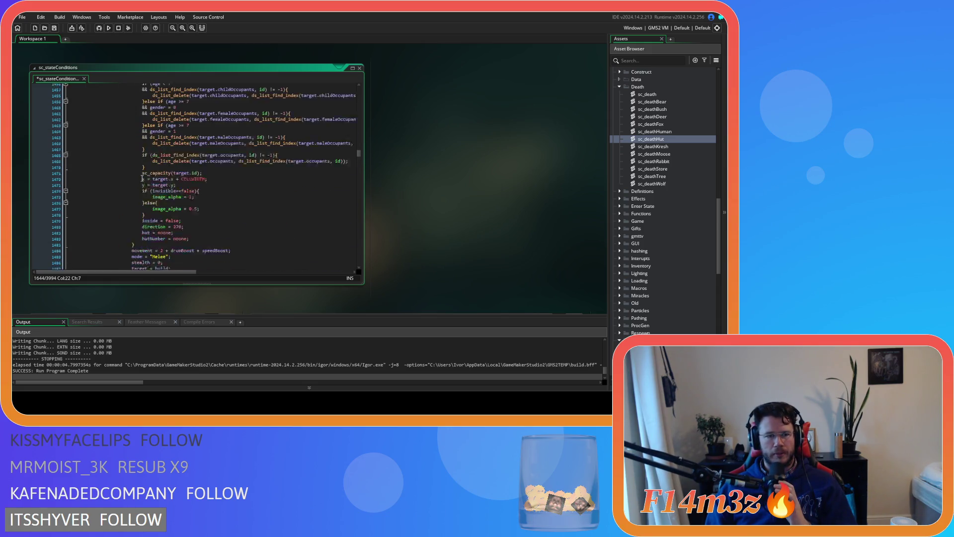
scroll(141, 178, up, 5)
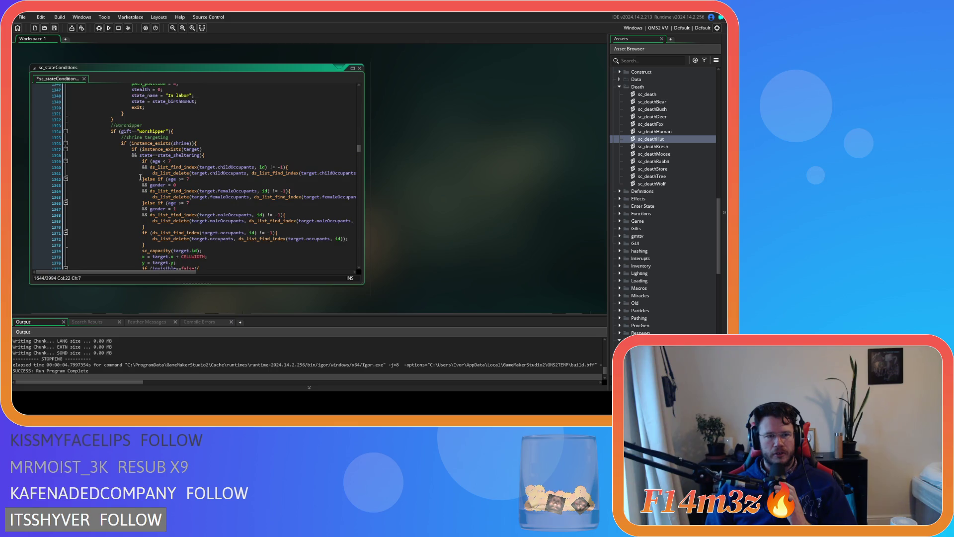
Step: Search for the gift=="Carpenter" check to reach the later block where carpenters deposit firewood
scroll(141, 177, down, 20)
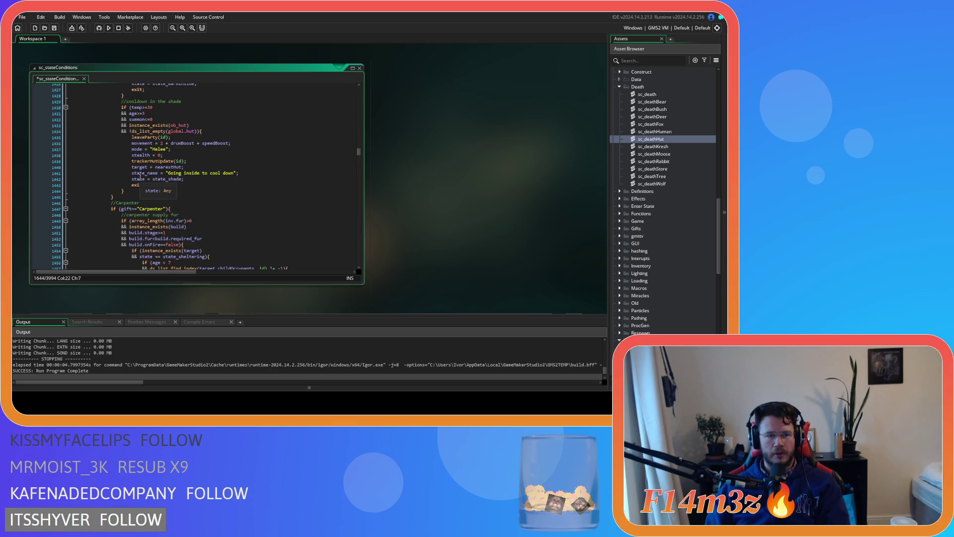
click(158, 208)
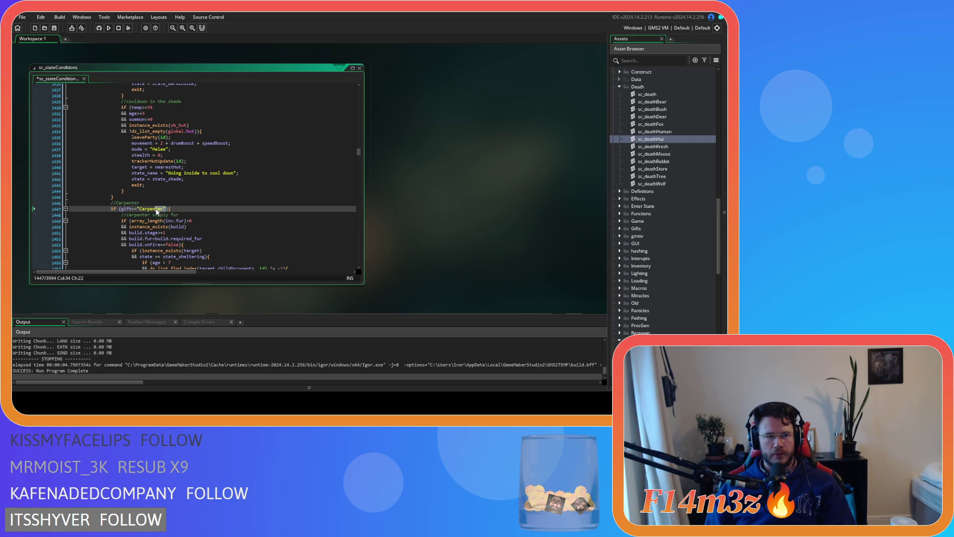
key(ctrl+f)
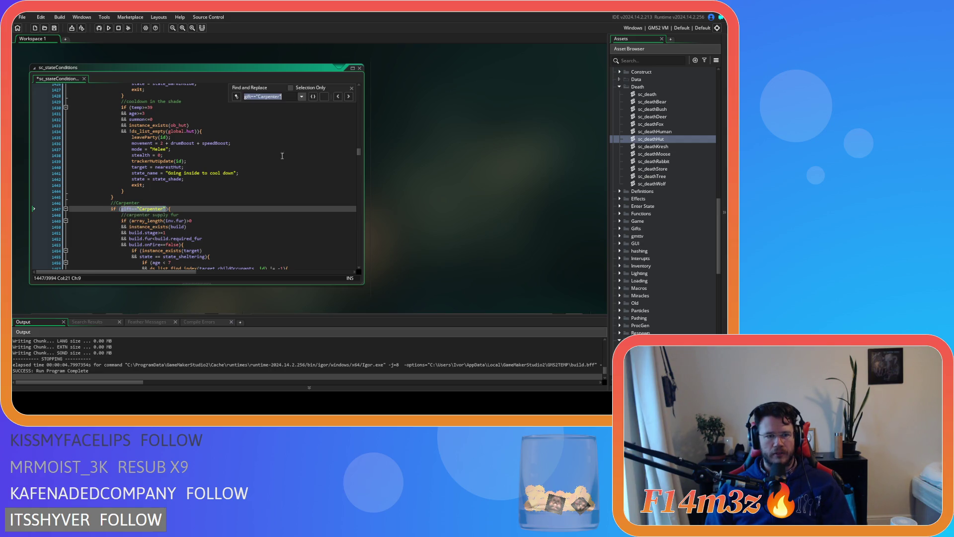
click(349, 97)
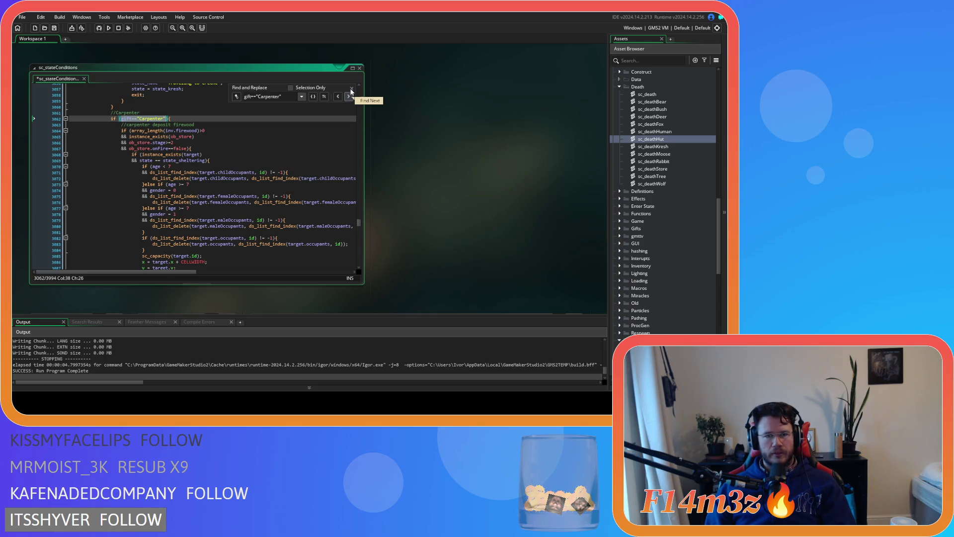
click(351, 88)
click(214, 154)
scroll(217, 136, down, 10)
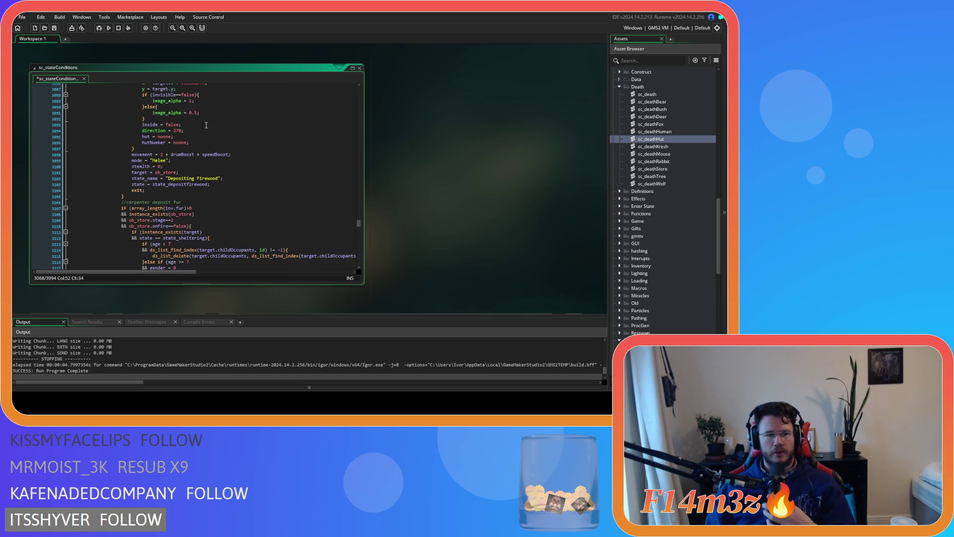
scroll(194, 164, down, 8)
scroll(194, 164, down, 14)
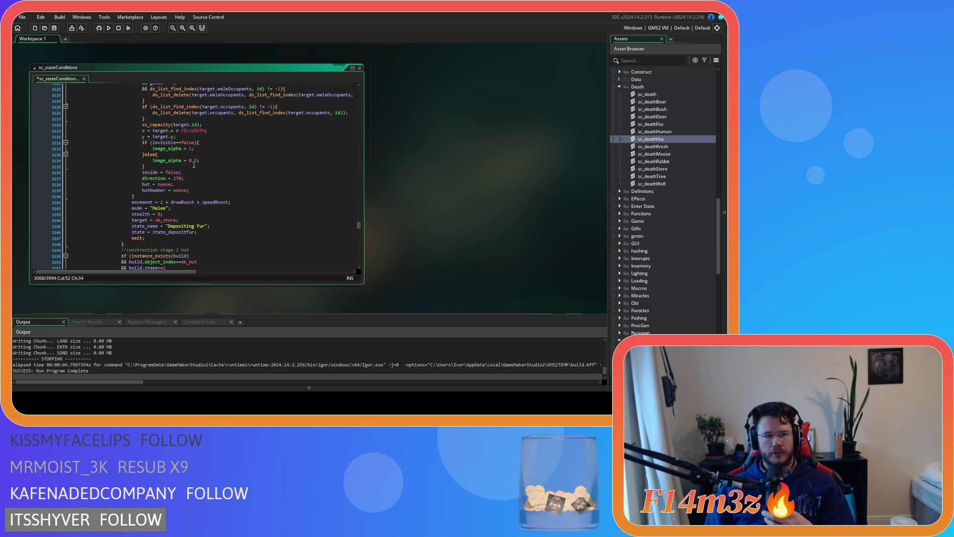
scroll(221, 178, down, 9)
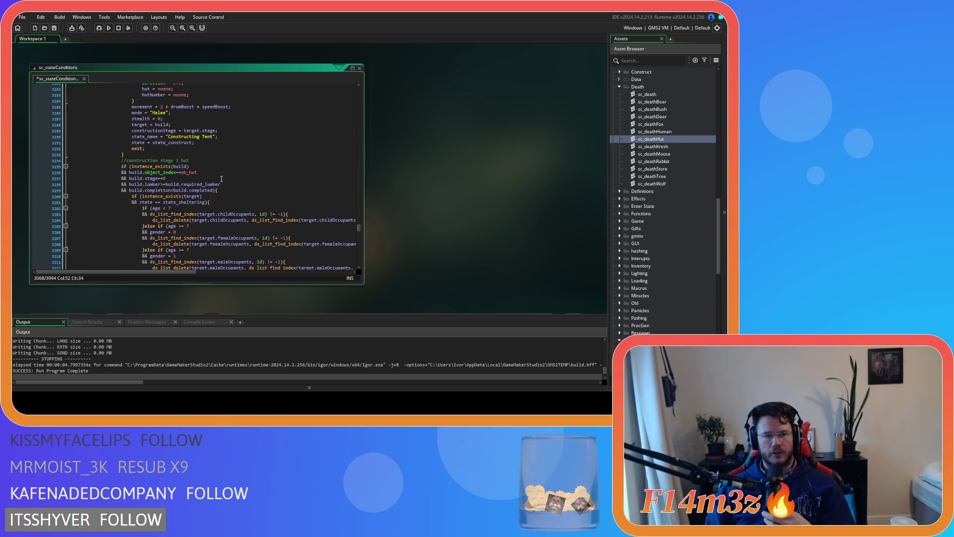
scroll(221, 179, down, 20)
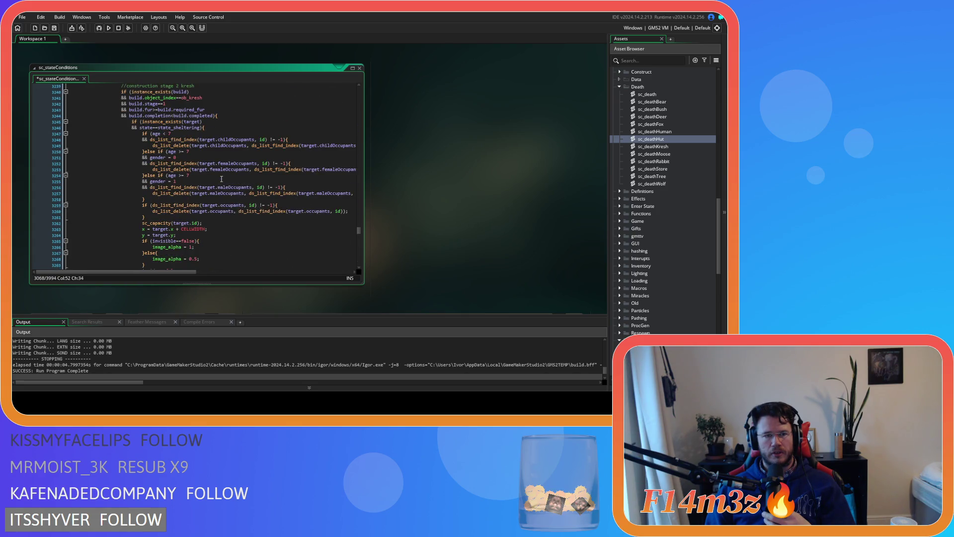
scroll(222, 179, down, 20)
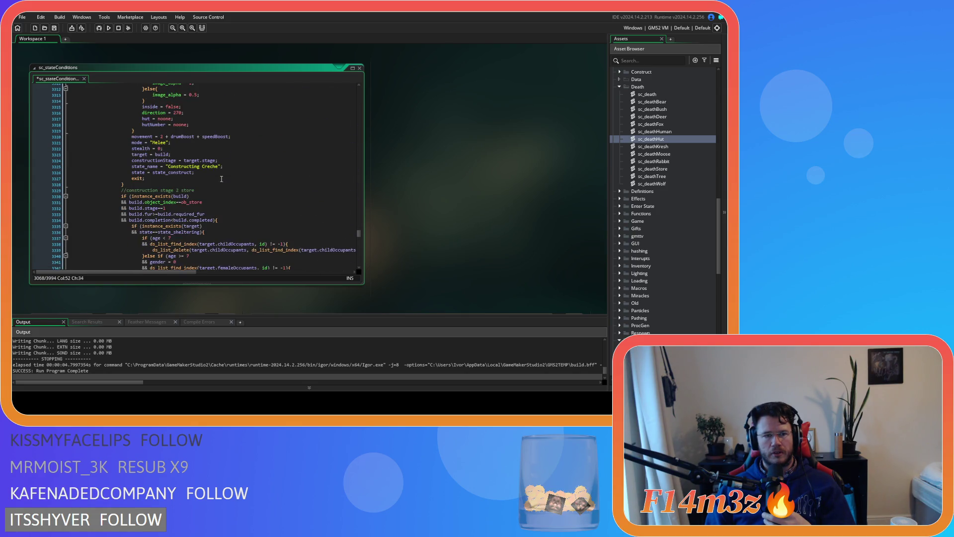
scroll(222, 178, down, 9)
scroll(221, 178, down, 19)
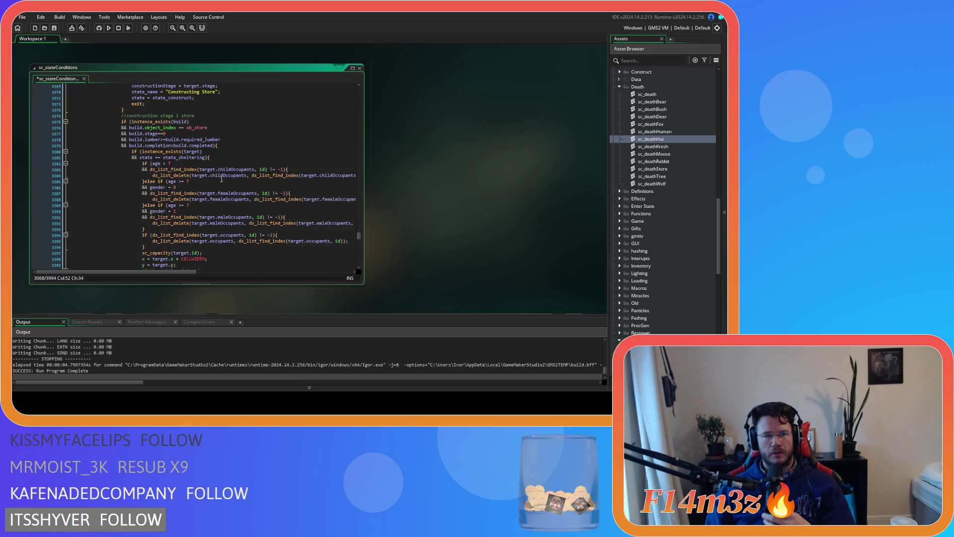
scroll(221, 179, down, 14)
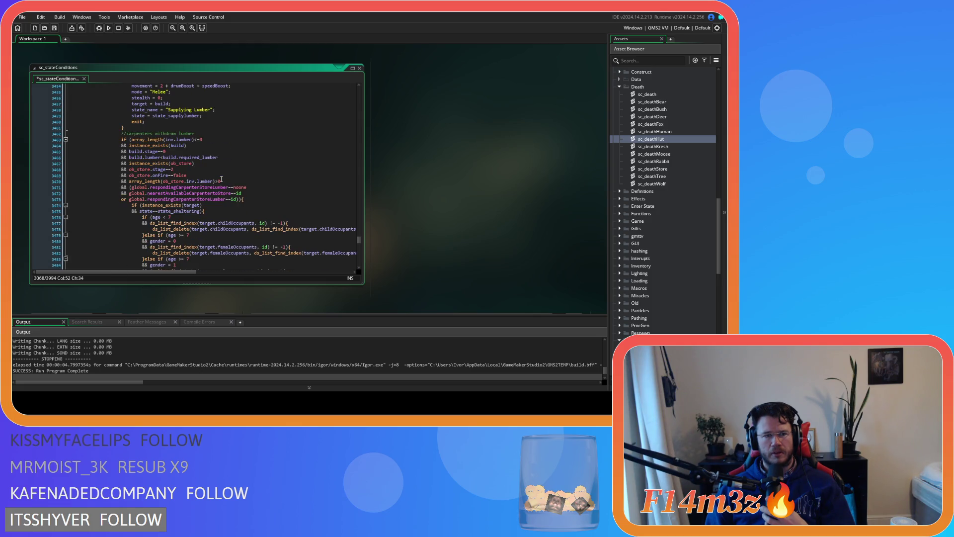
scroll(221, 178, down, 15)
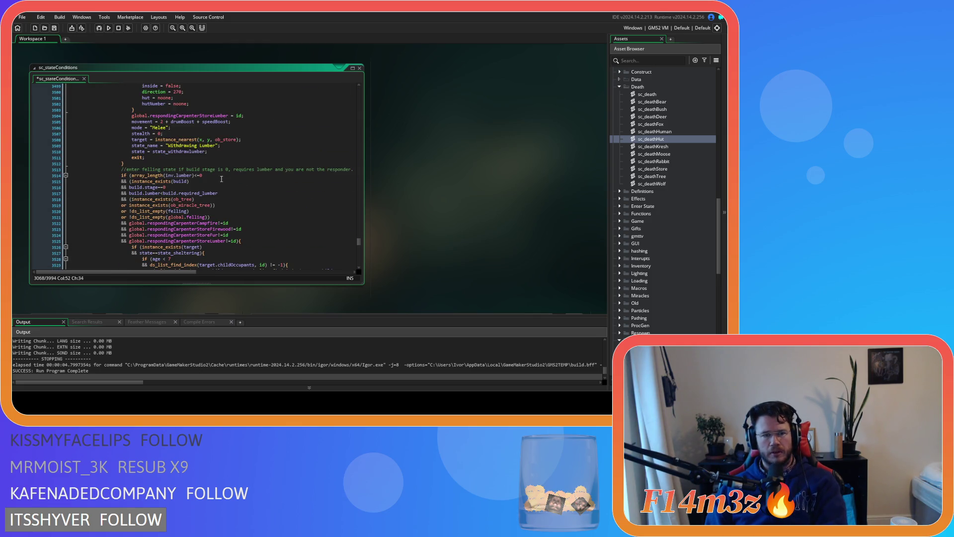
scroll(221, 178, down, 19)
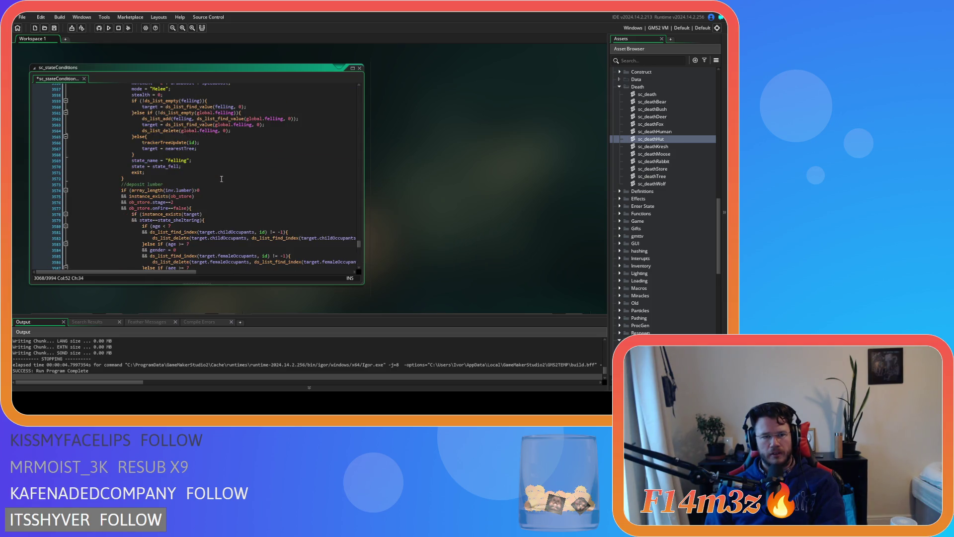
scroll(221, 178, down, 14)
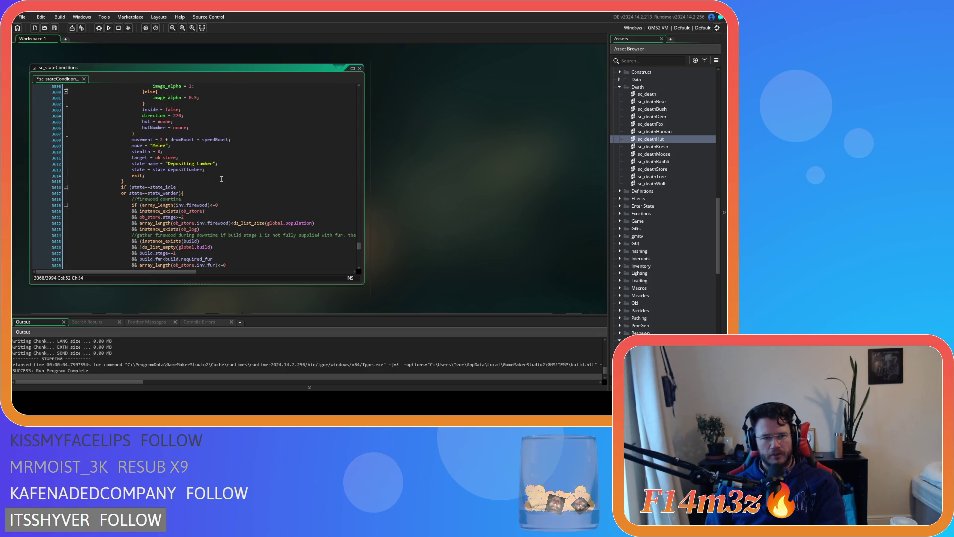
scroll(221, 178, down, 3)
scroll(222, 179, down, 9)
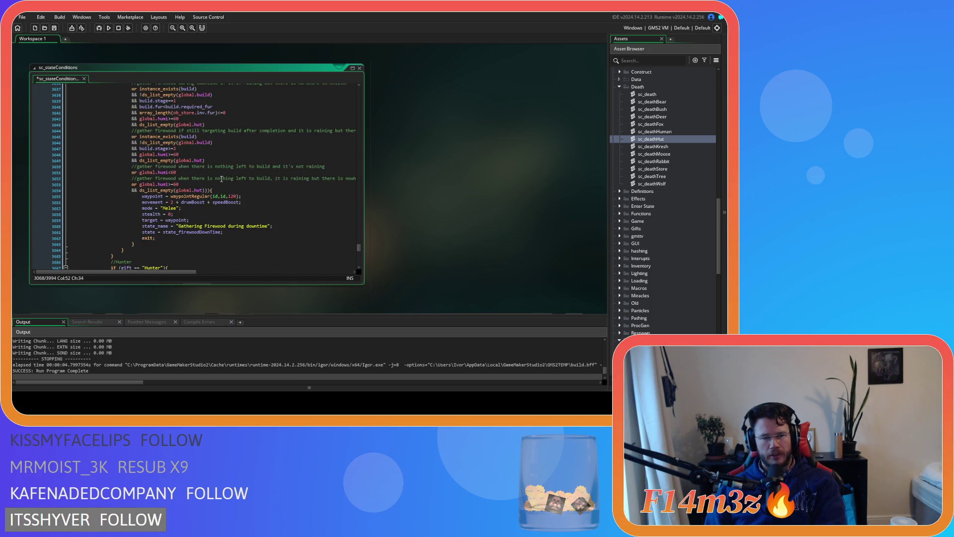
scroll(221, 178, down, 4)
scroll(221, 179, up, 5)
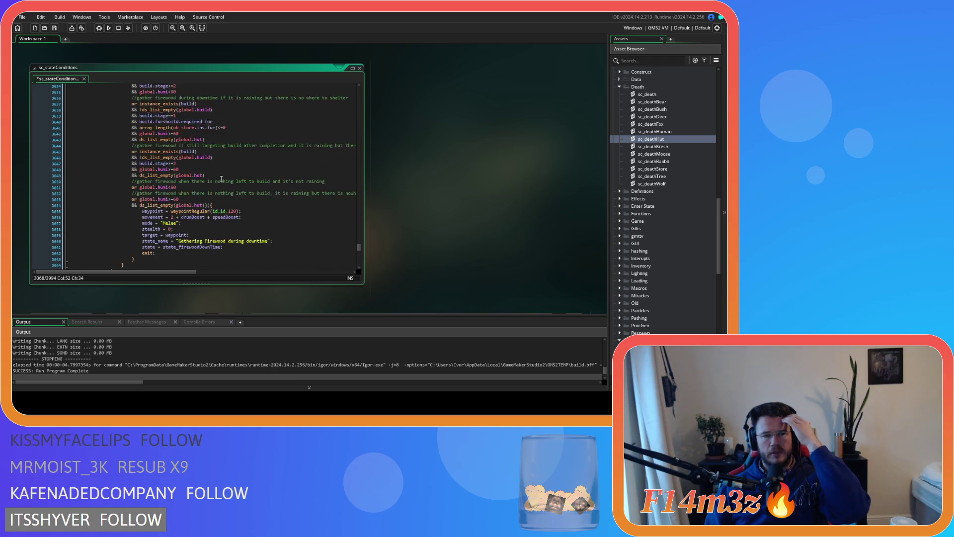
scroll(221, 179, up, 12)
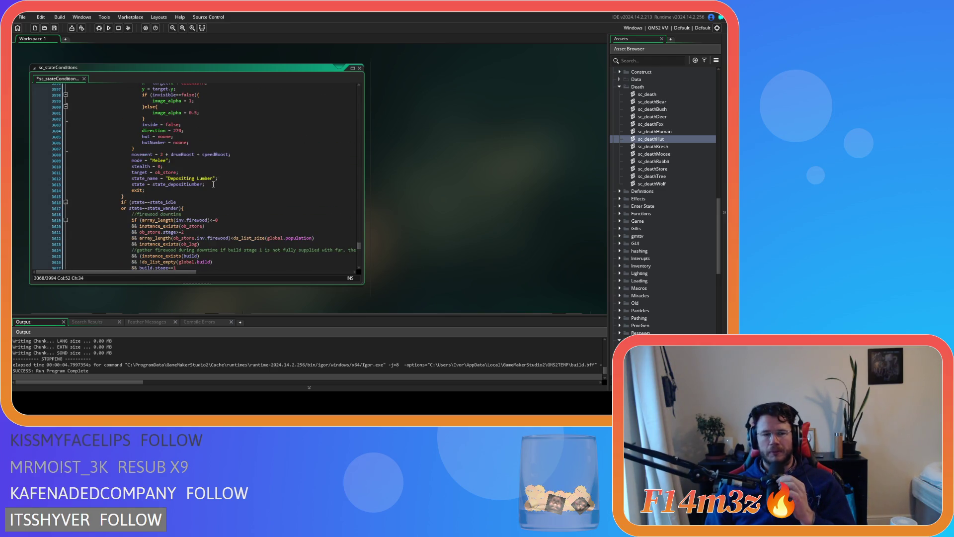
click(176, 196)
scroll(176, 197, up, 7)
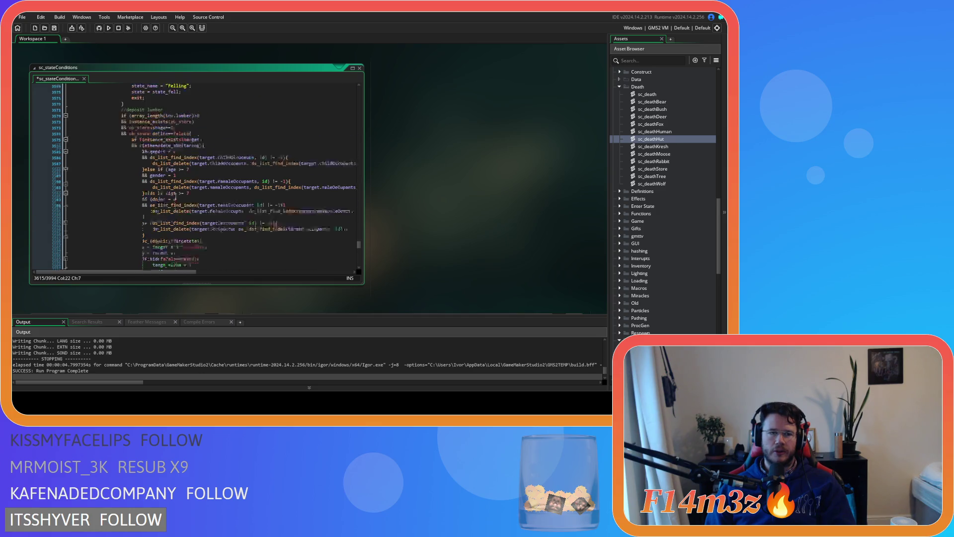
scroll(175, 198, up, 6)
scroll(218, 211, down, 12)
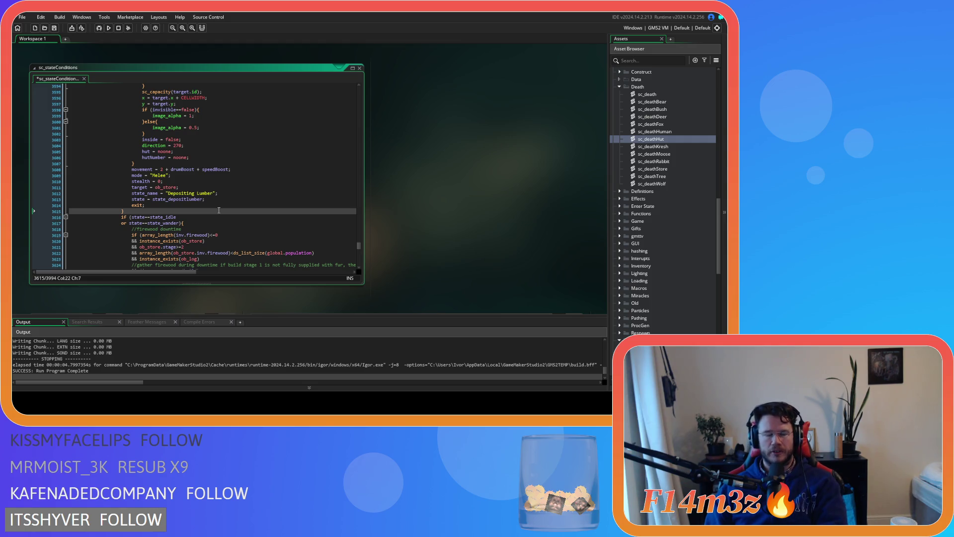
scroll(219, 211, up, 20)
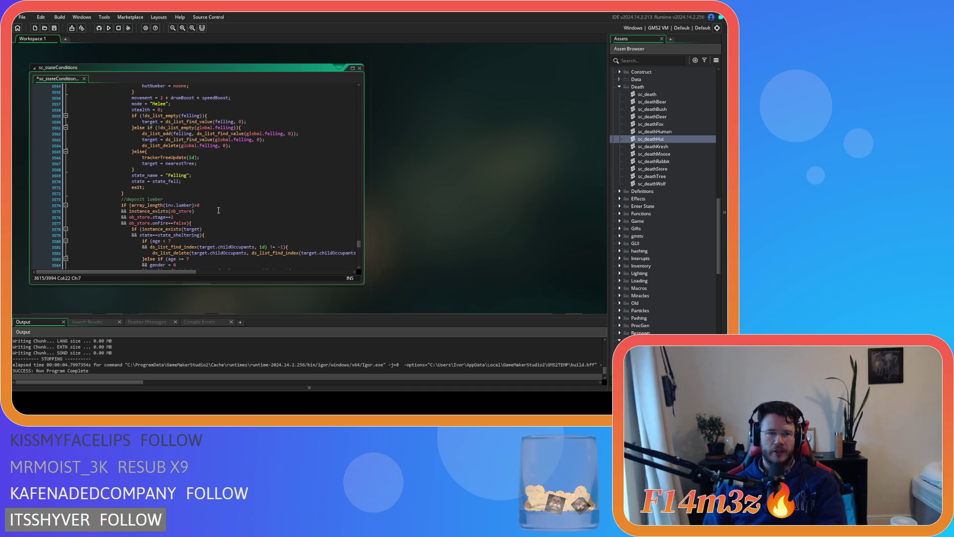
scroll(219, 211, up, 20)
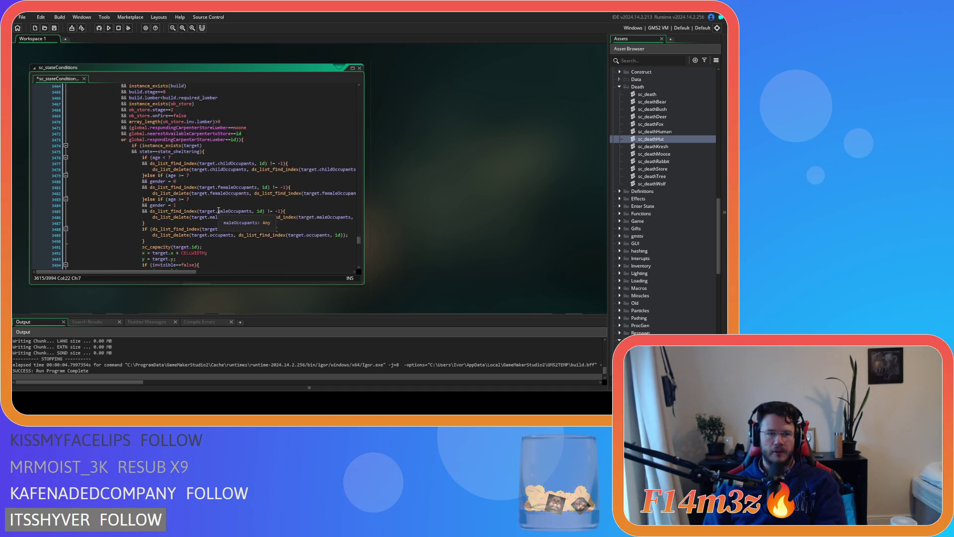
scroll(218, 211, up, 20)
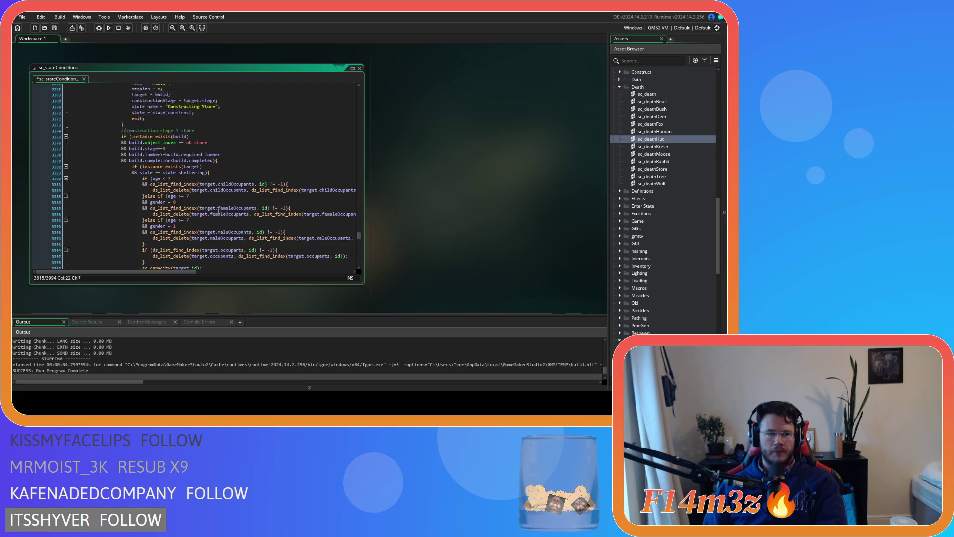
scroll(219, 211, up, 10)
scroll(219, 211, up, 20)
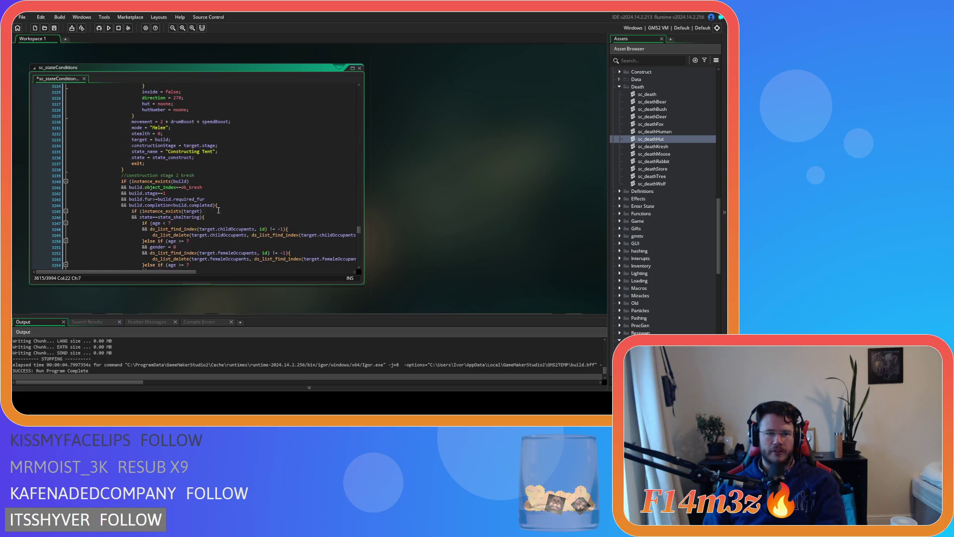
scroll(219, 211, up, 14)
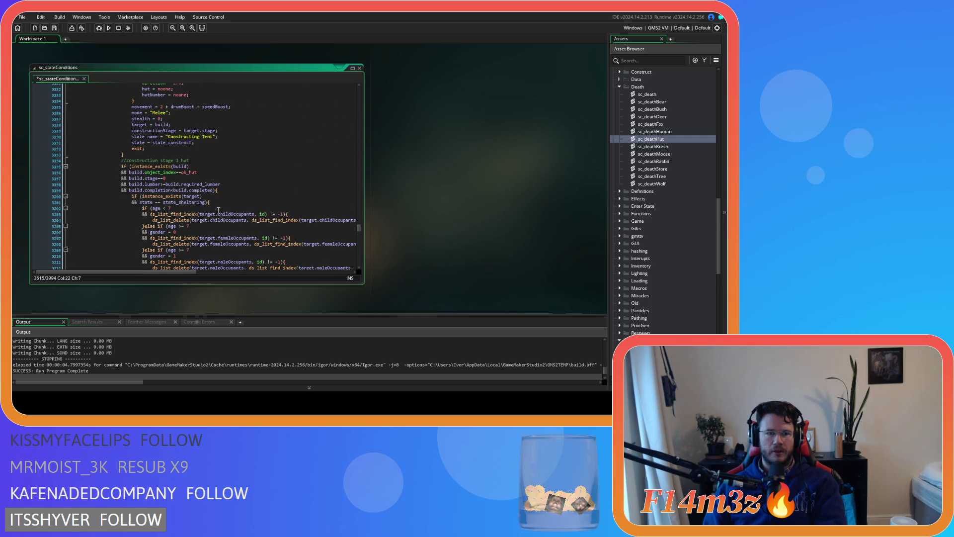
scroll(219, 211, up, 20)
scroll(219, 211, up, 19)
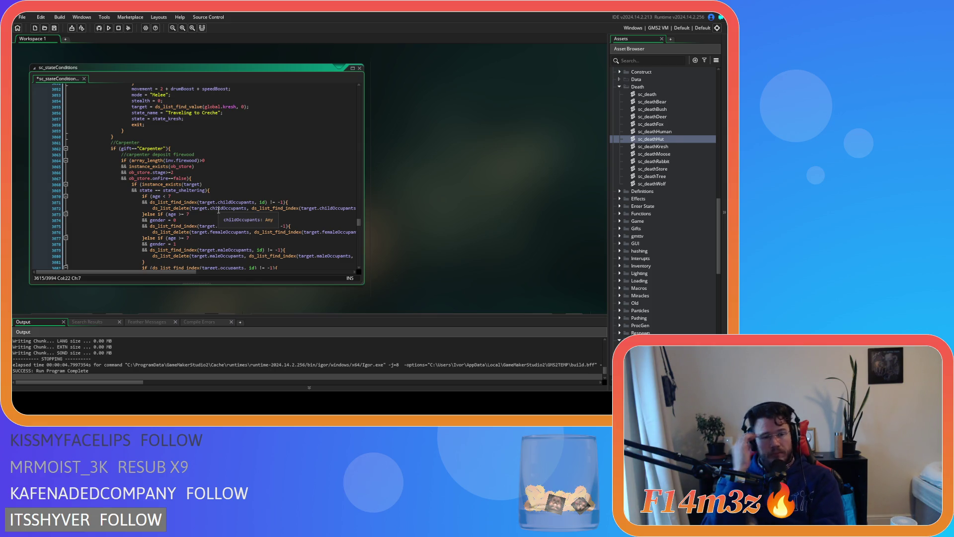
scroll(121, 242, down, 10)
Step: Paste the withdraw-firewood condition block after the firewood deposit block, deleting the old condition lines
click(138, 212)
key(Return)
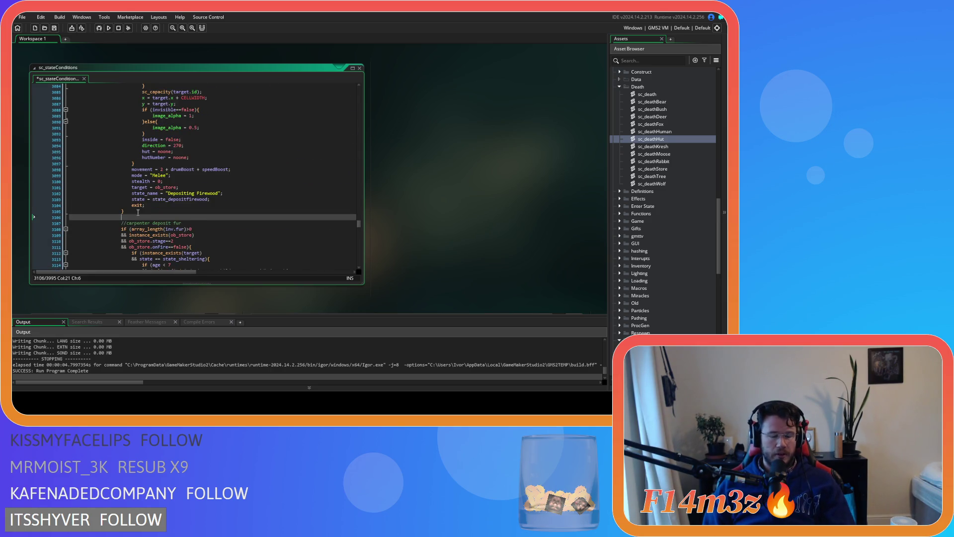
key(ctrl+v)
mouse_move(132, 221)
mouse_down()
mouse_move(118, 192)
mouse_move(122, 164)
mouse_up()
key(Delete)
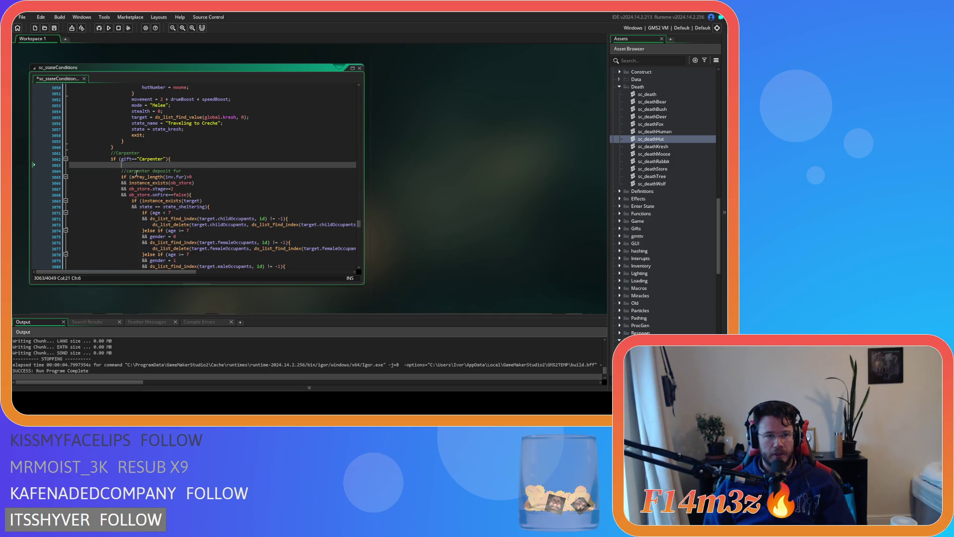
key(BackSpace)
key(BackSpace)
key(BackSpace)
key(BackSpace)
key(BackSpace)
Step: Paste the firewood deposit and tent withdrawal code after the depositing lumber block
scroll(159, 199, down, 20)
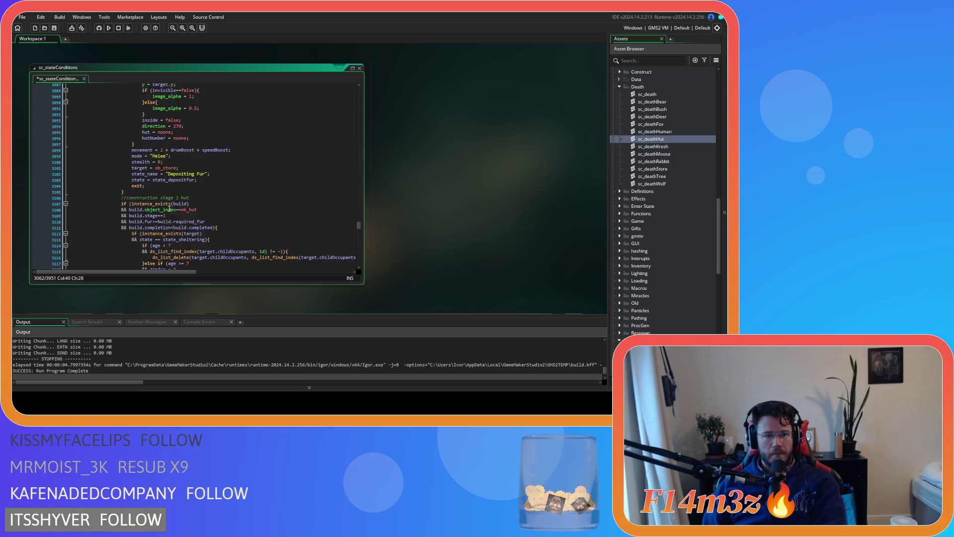
scroll(169, 209, down, 20)
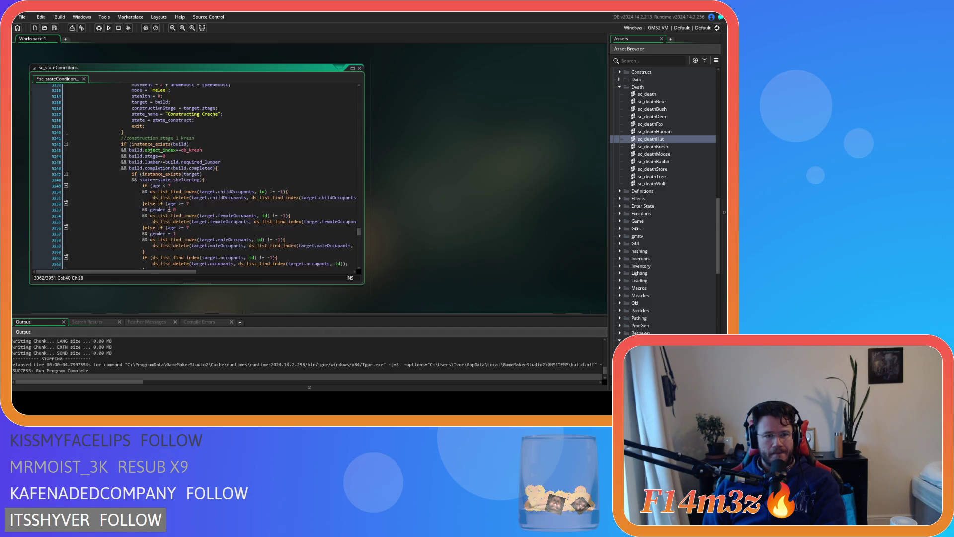
scroll(169, 209, down, 20)
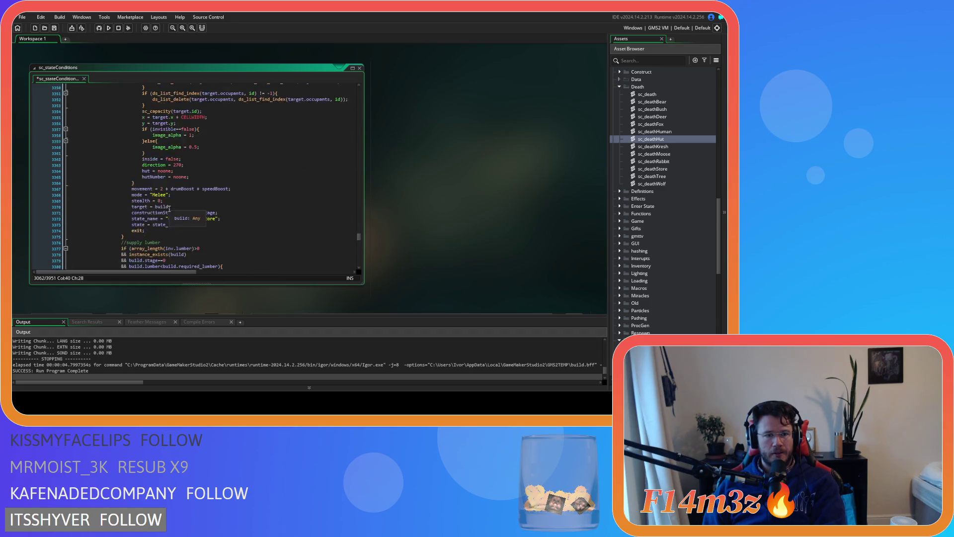
scroll(169, 209, down, 20)
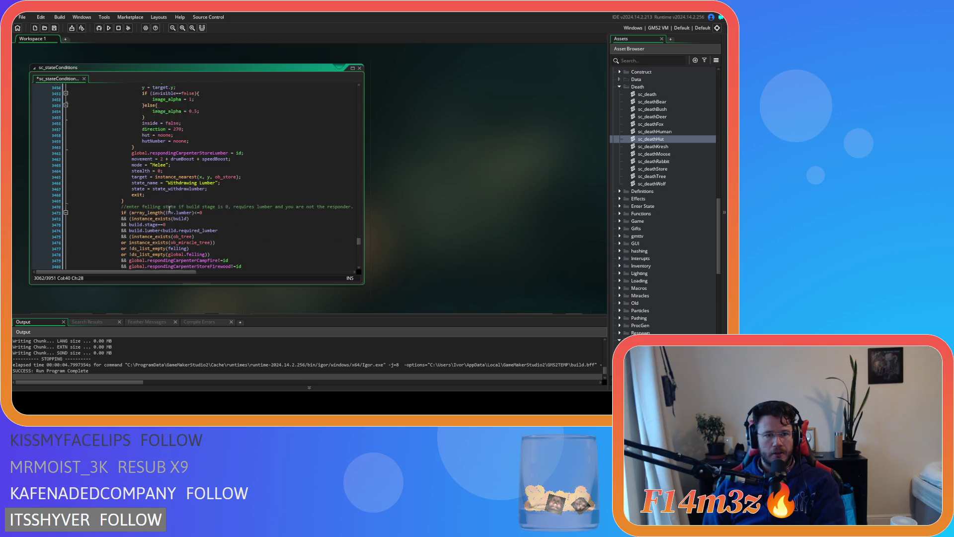
scroll(169, 209, up, 6)
scroll(202, 216, down, 20)
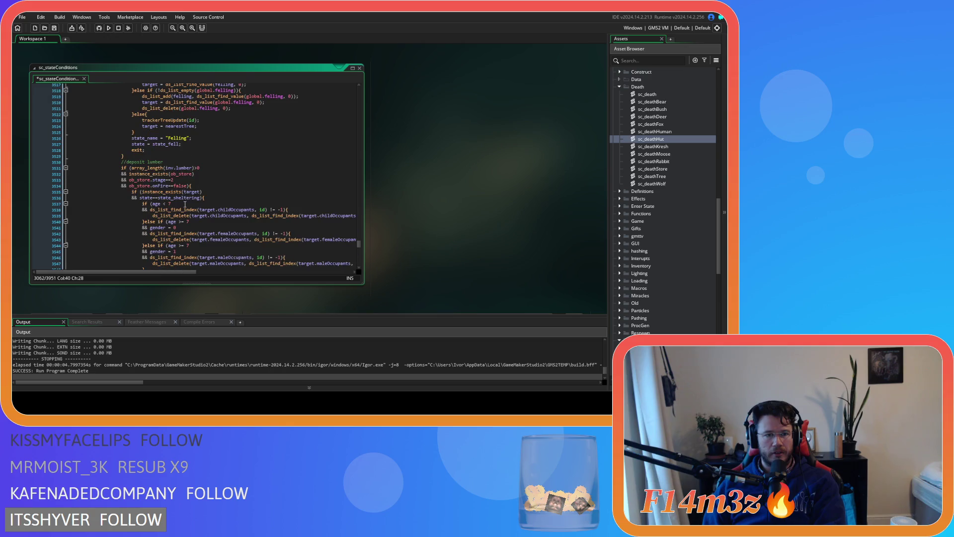
scroll(150, 164, down, 15)
click(139, 144)
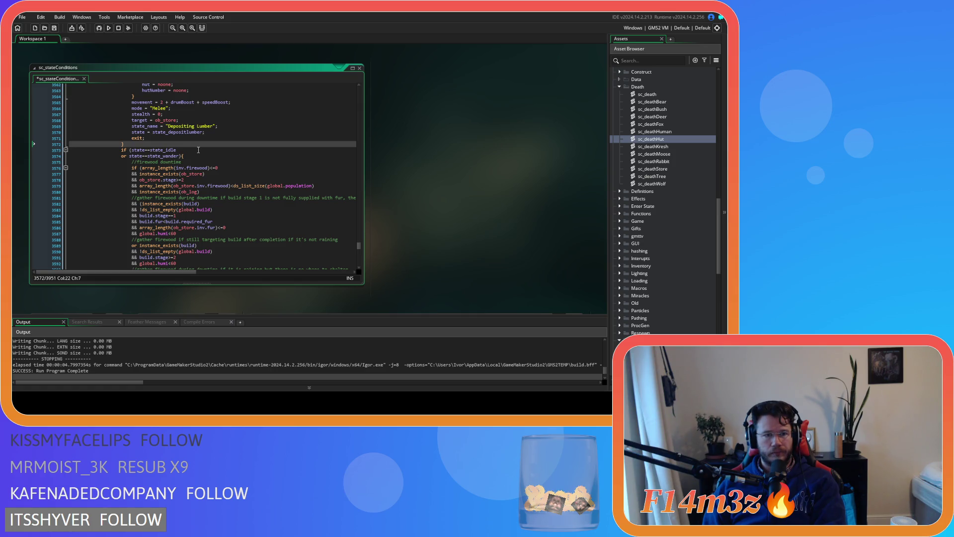
key(Return)
key(ctrl+v)
Step: Save sc_stateConditions and check the store stage and wander conditions
scroll(168, 196, up, 20)
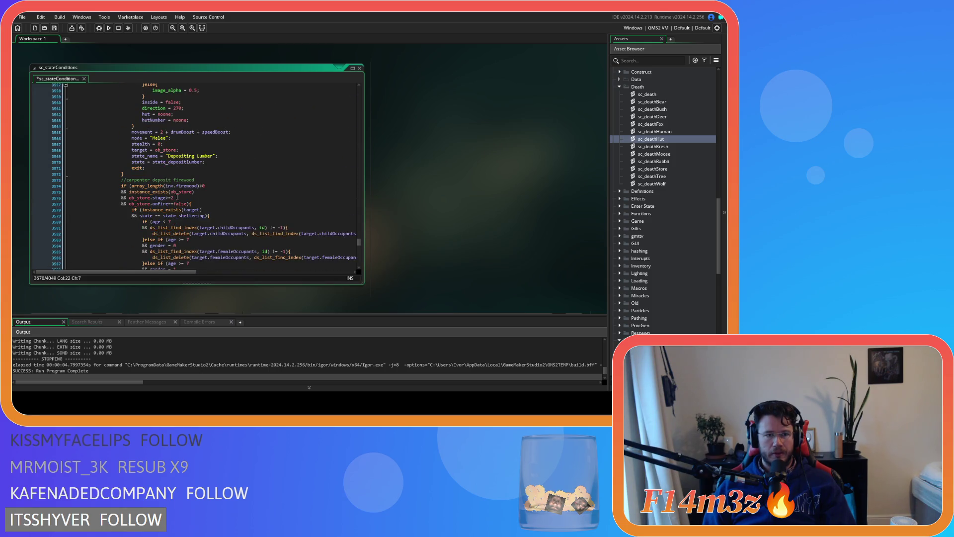
scroll(173, 197, up, 1)
scroll(209, 207, down, 2)
click(209, 183)
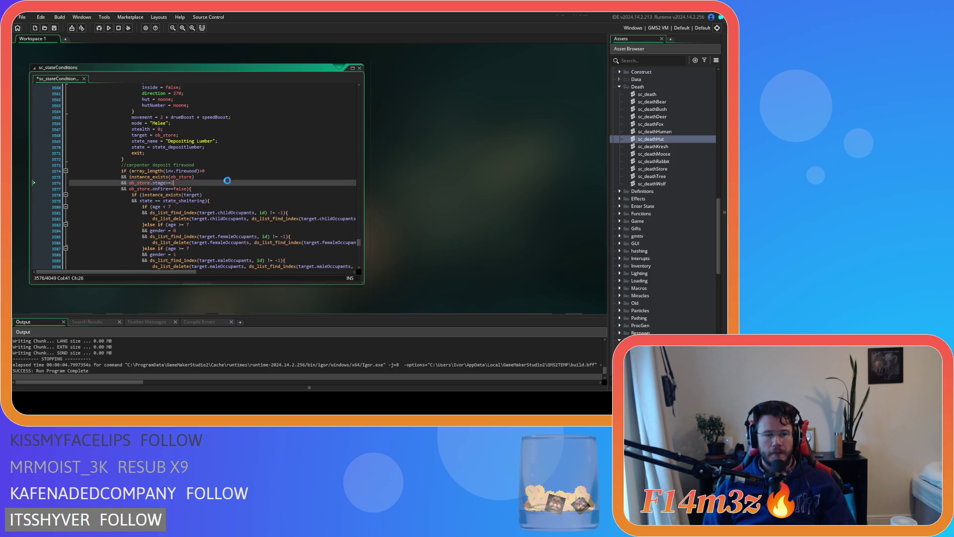
key(ctrl+s)
scroll(202, 208, down, 14)
scroll(199, 211, down, 18)
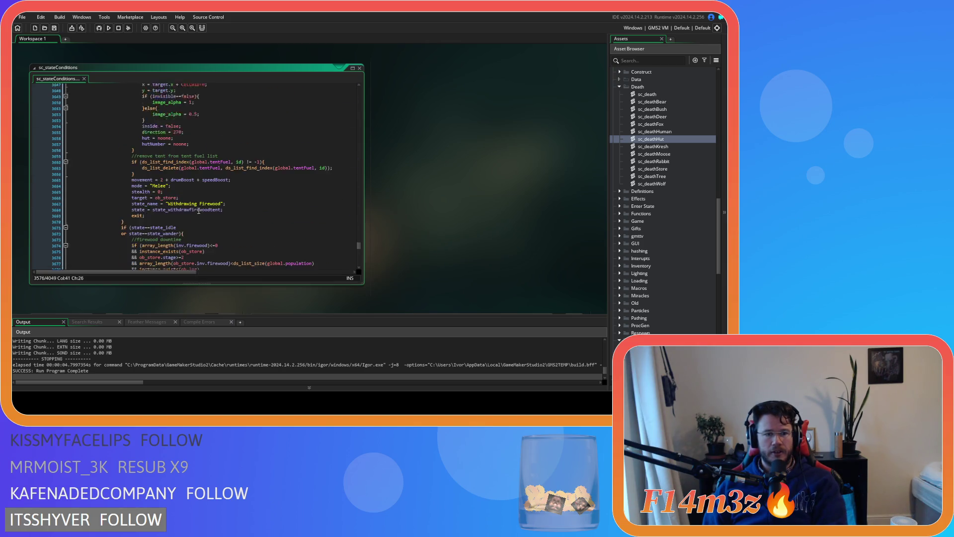
click(185, 189)
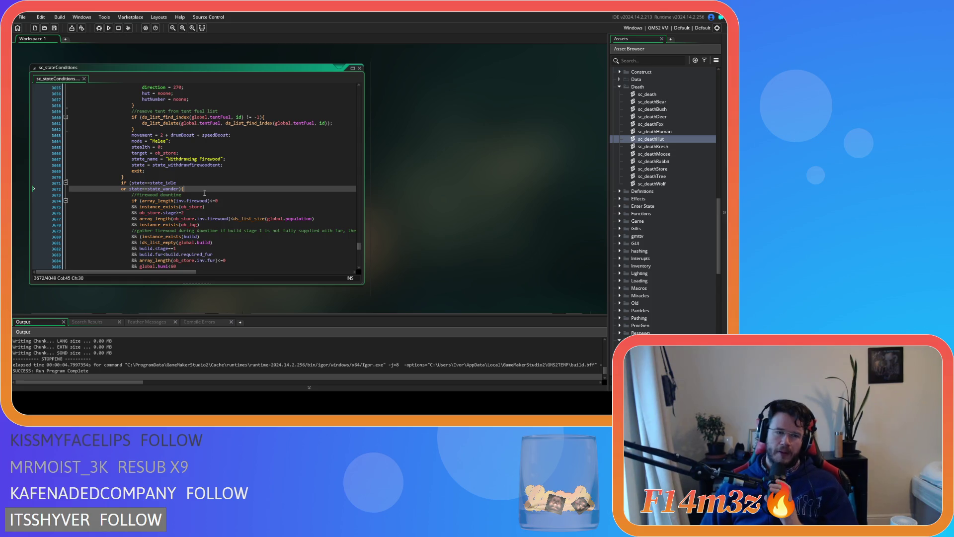
Step: Append *3 after ds_list_size(global.population) in the downtime store-firewood comparison
scroll(204, 193, down, 4)
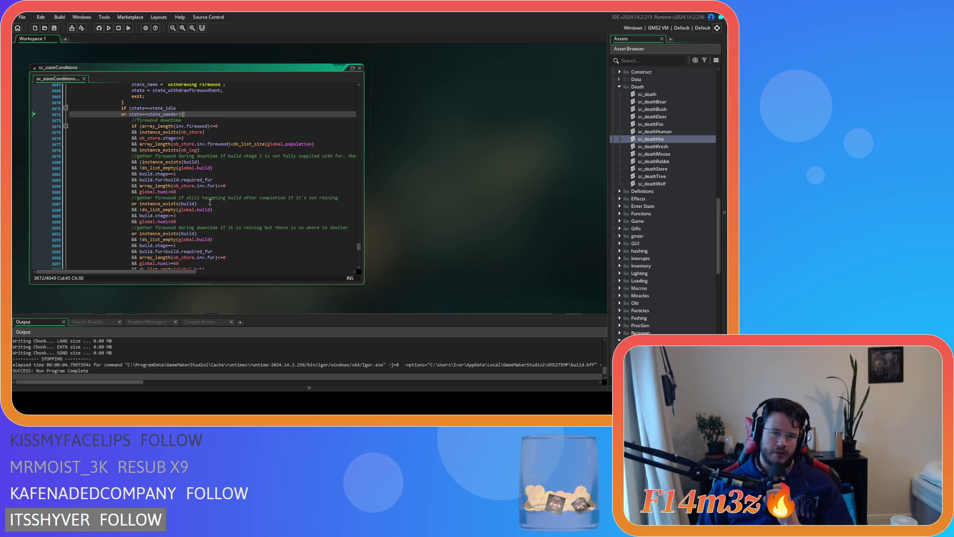
scroll(210, 202, down, 9)
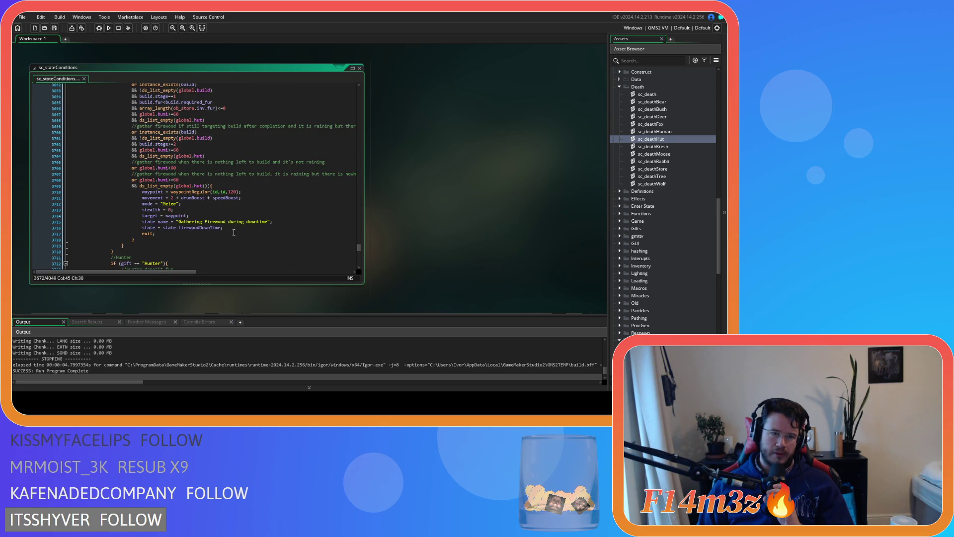
scroll(234, 233, up, 4)
scroll(234, 232, up, 4)
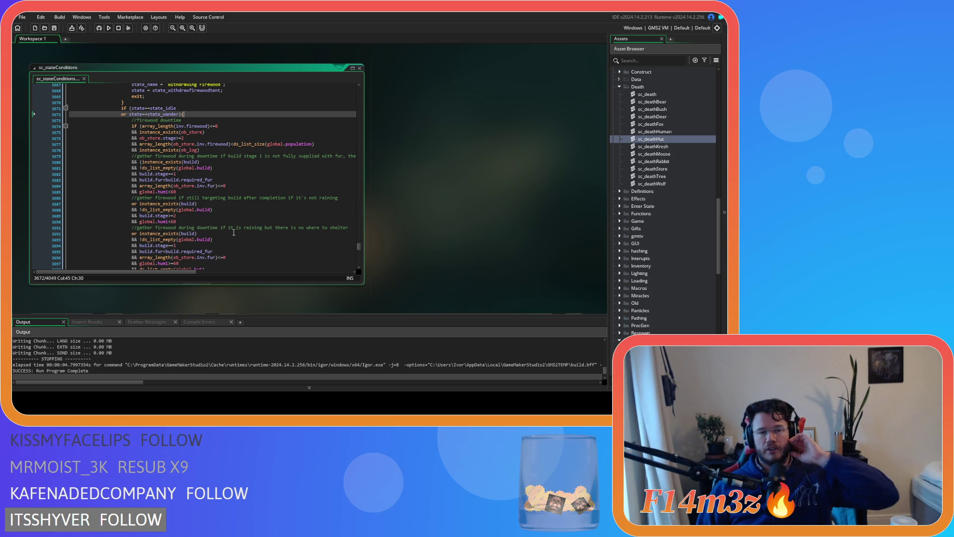
click(328, 142)
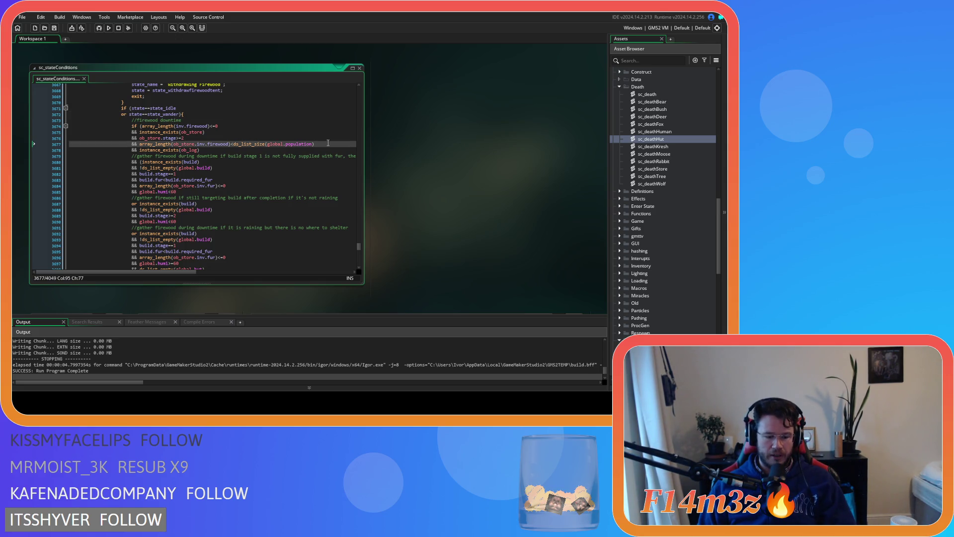
text(*)
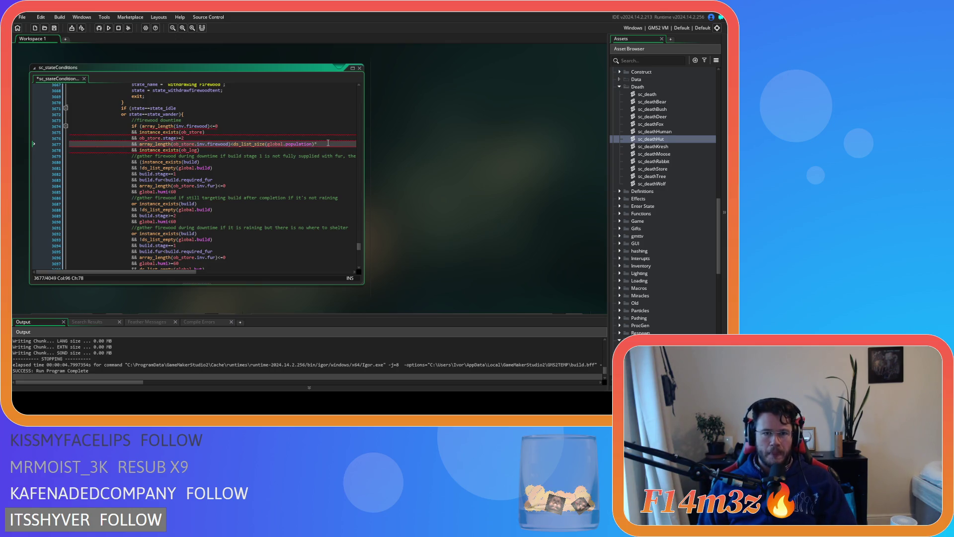
text(3)
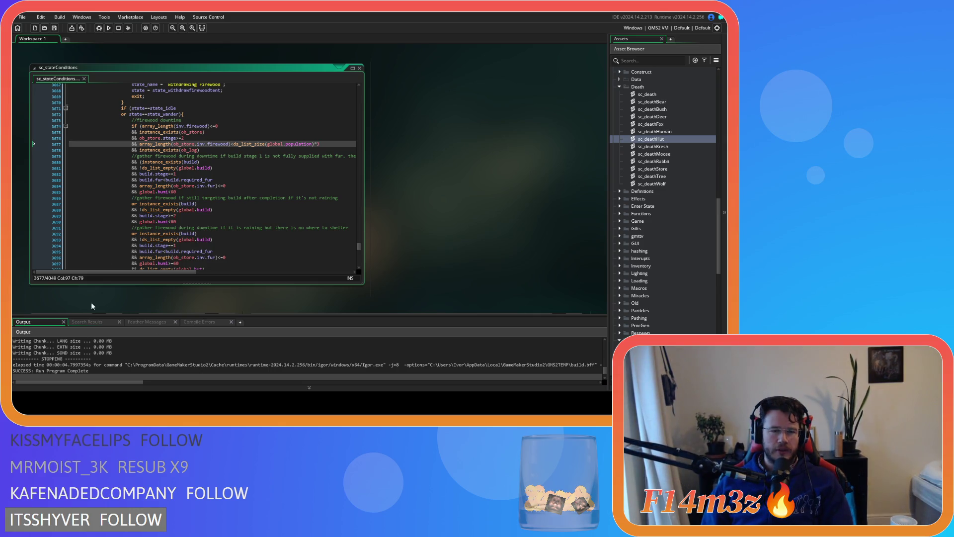
key(Down)
key(Down)
key(Up)
key(Up)
key(Up)
key(Down)
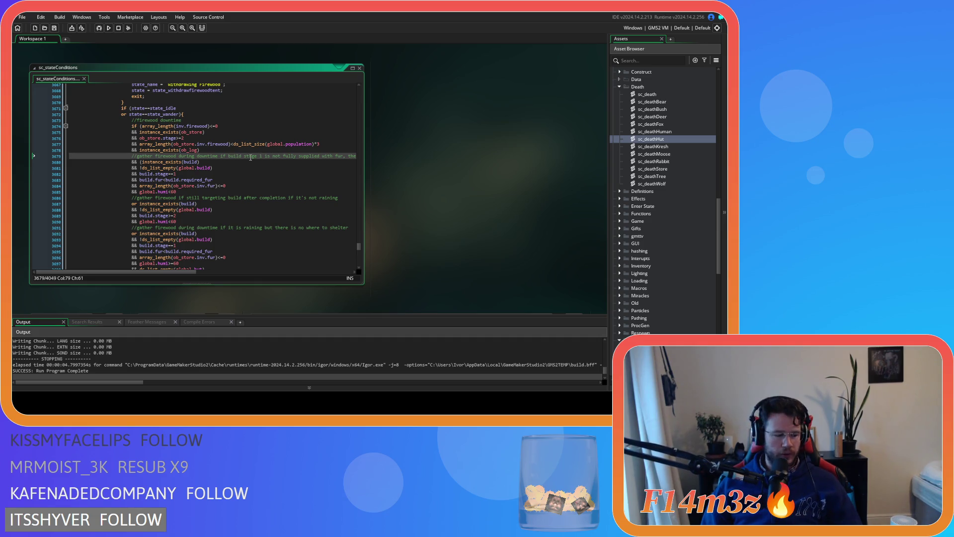
click(329, 149)
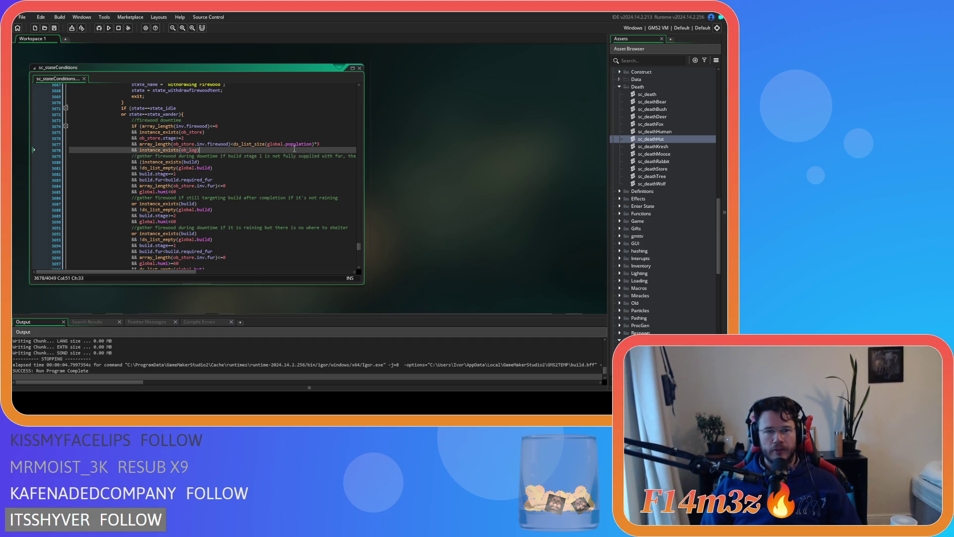
click(331, 146)
scroll(309, 171, up, 3)
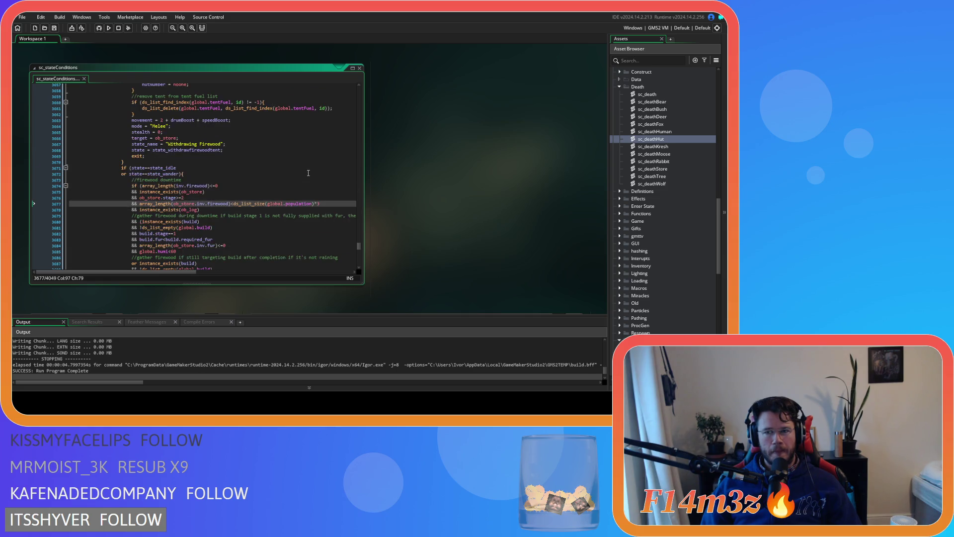
drag(231, 205, 340, 204)
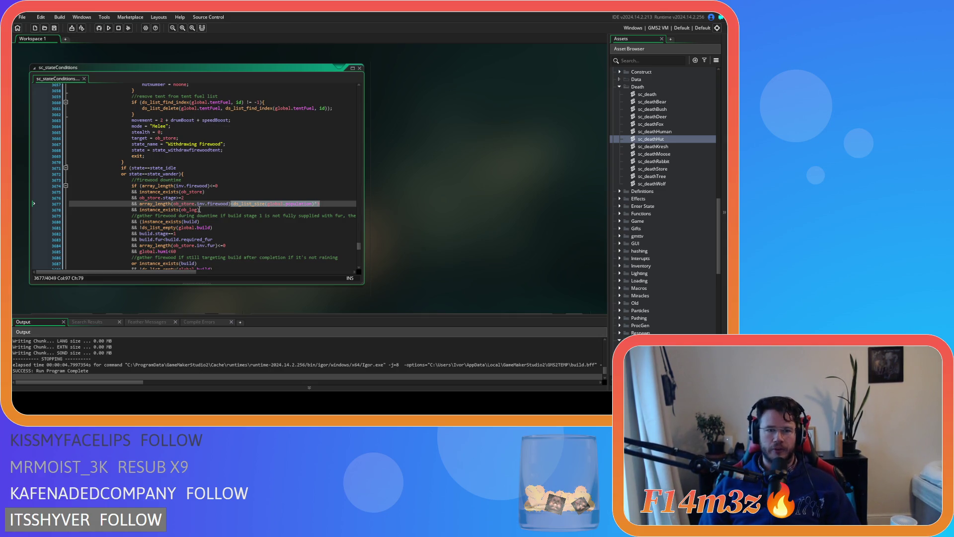
click(245, 190)
Step: Go to the withdraw-firewood-for-tents conditions and inspect the campfire responder check
scroll(258, 192, up, 5)
scroll(270, 195, up, 9)
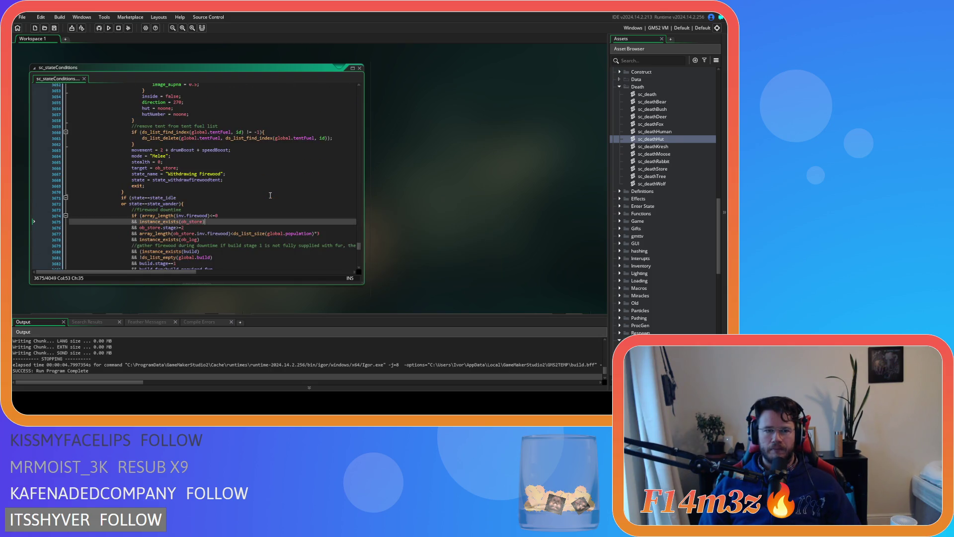
scroll(270, 194, up, 3)
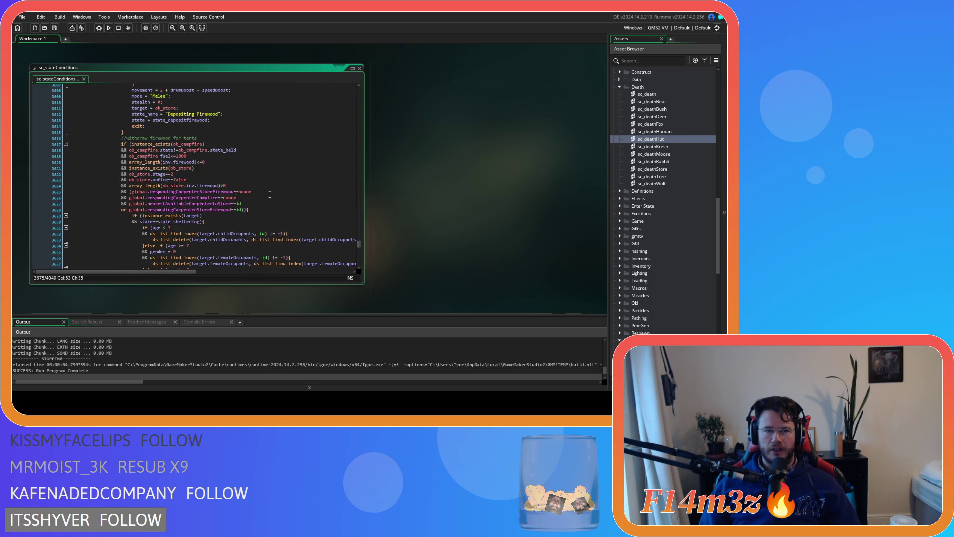
scroll(270, 194, down, 3)
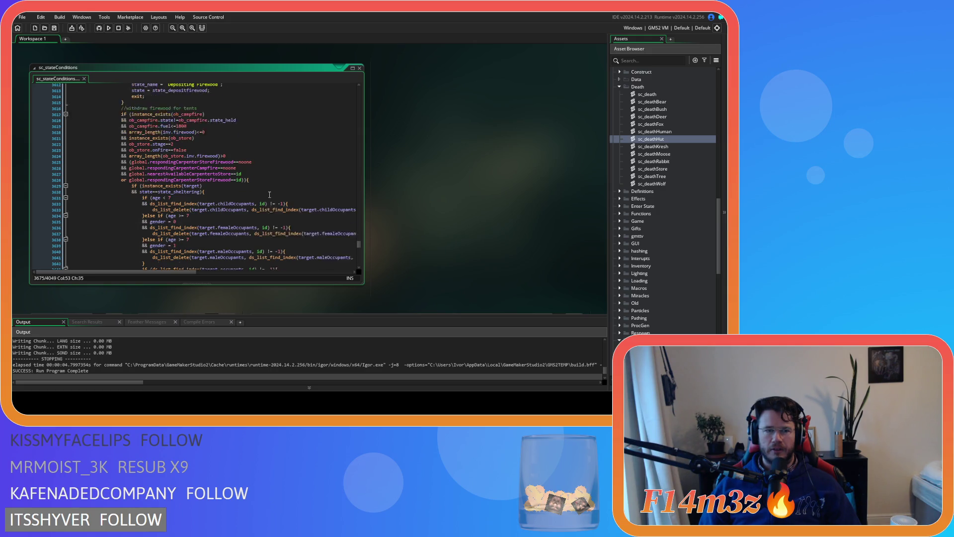
click(242, 159)
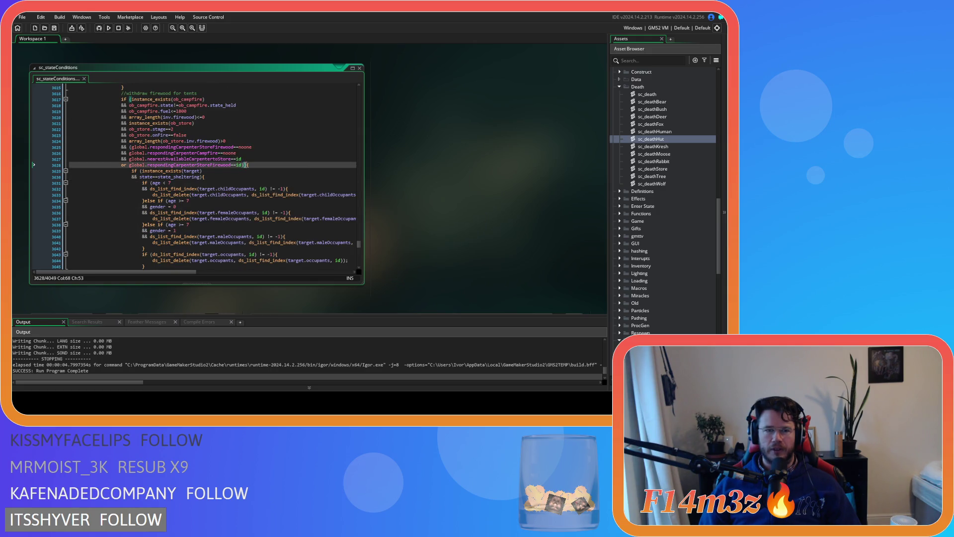
click(213, 153)
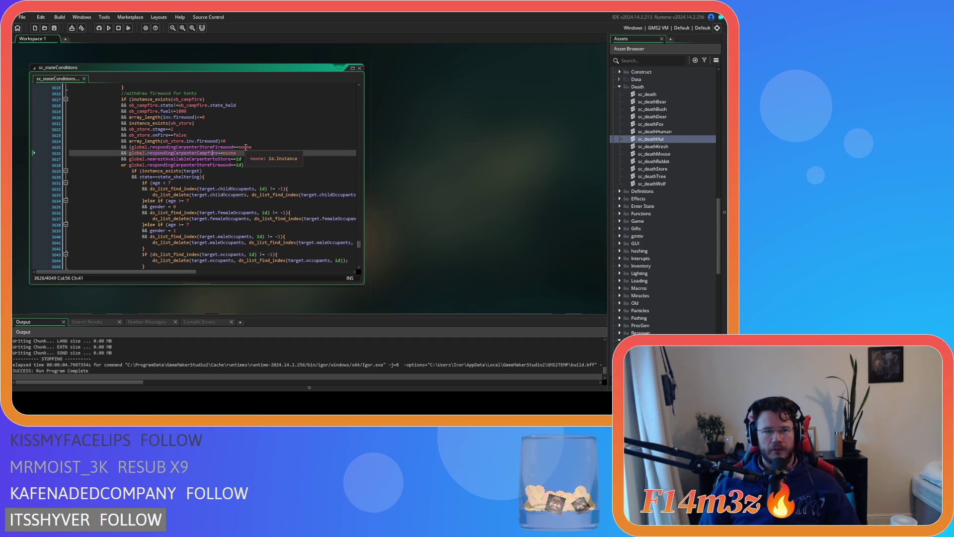
Step: Change the store-firewood responder check from ==noone to !=id, then select the remaining responder conditions
double_click(246, 147)
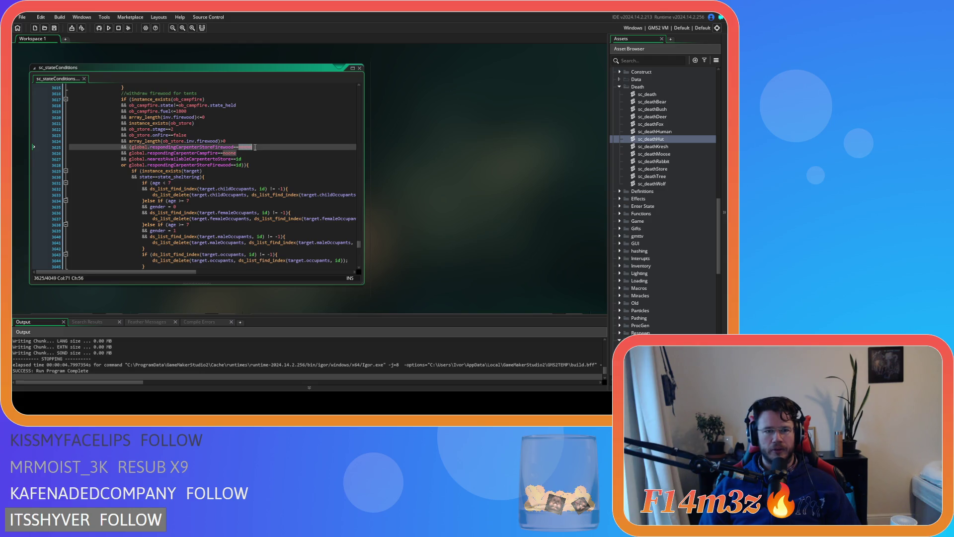
click(236, 147)
key(BackSpace)
text(!)
double_click(244, 148)
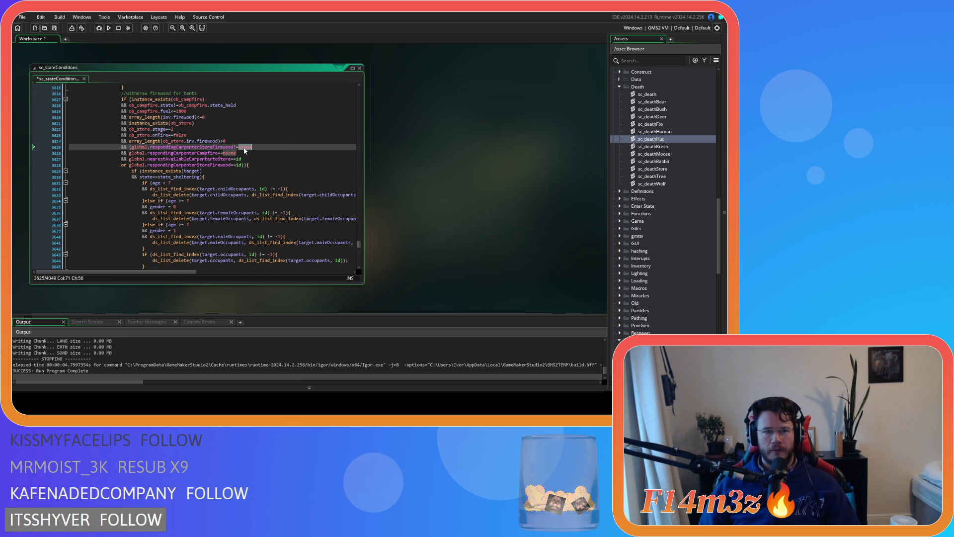
text(id)
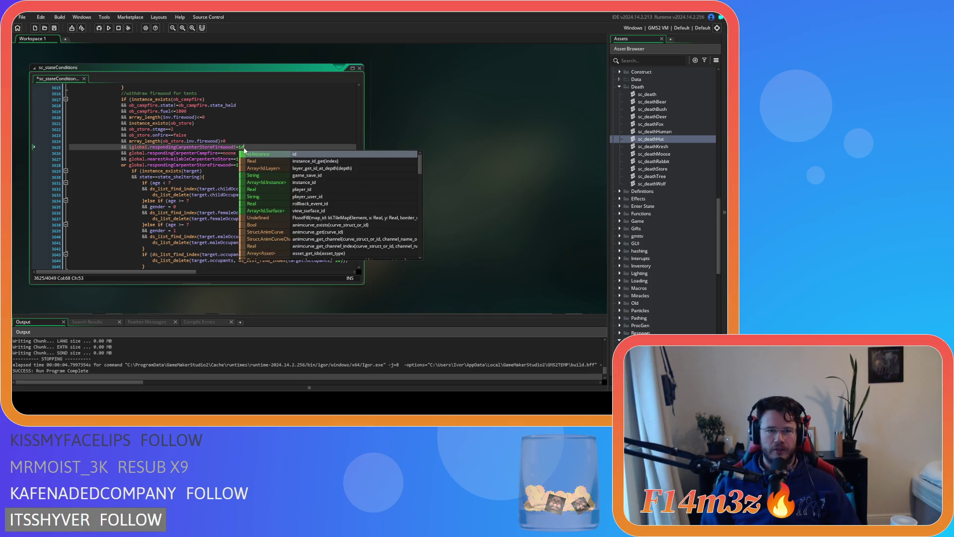
click(193, 152)
click(243, 165)
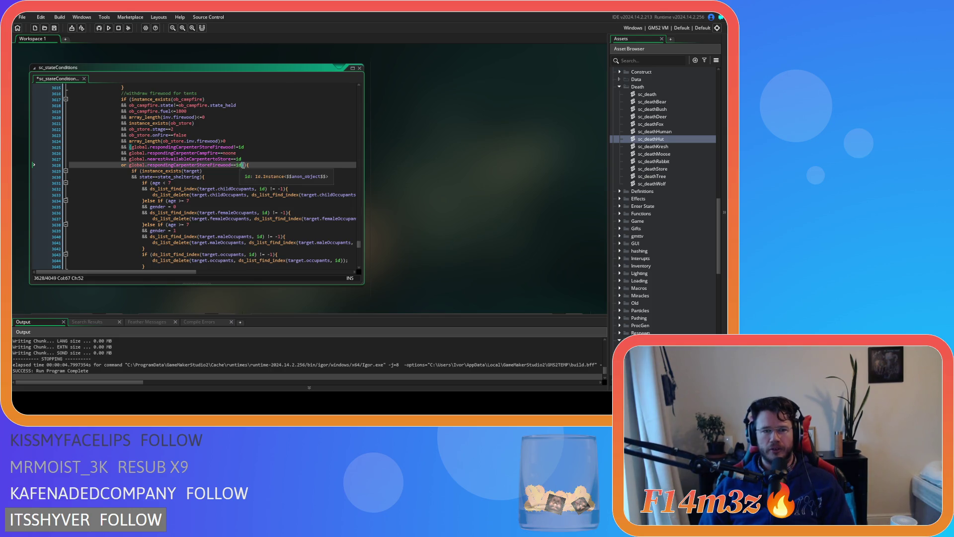
drag(243, 165, 18, 149)
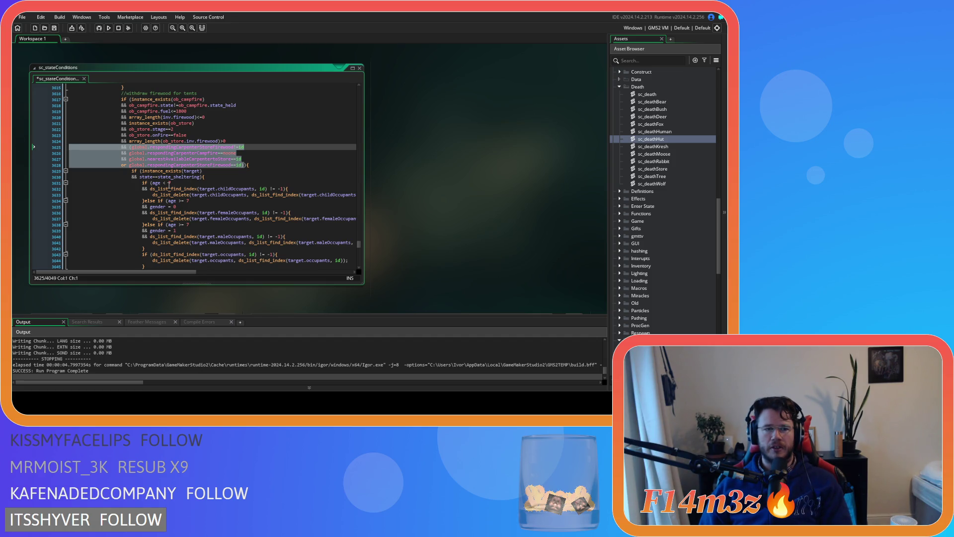
Step: Delete the carpenter responder conditions, join the brace onto the store-firewood check, and save
mouse_move(169, 186)
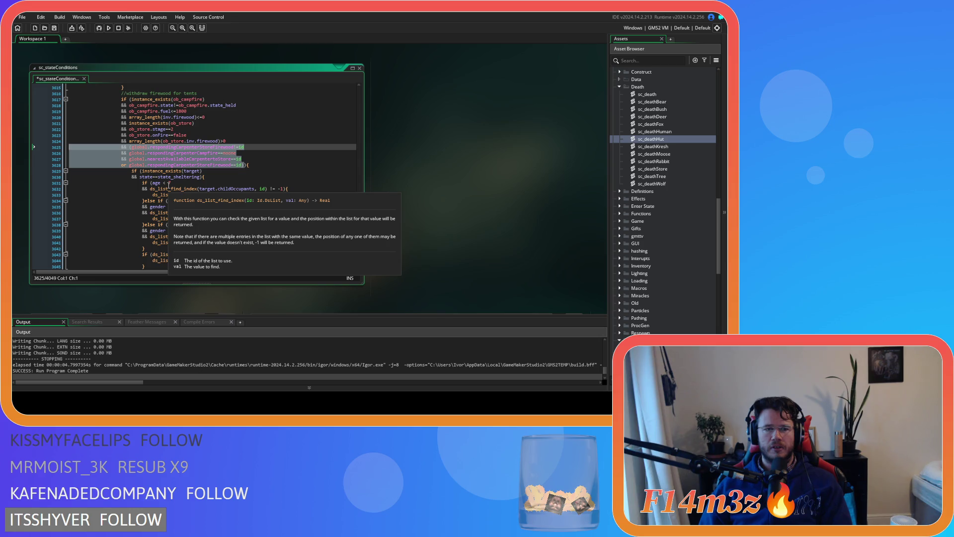
key(Delete)
key(BackSpace)
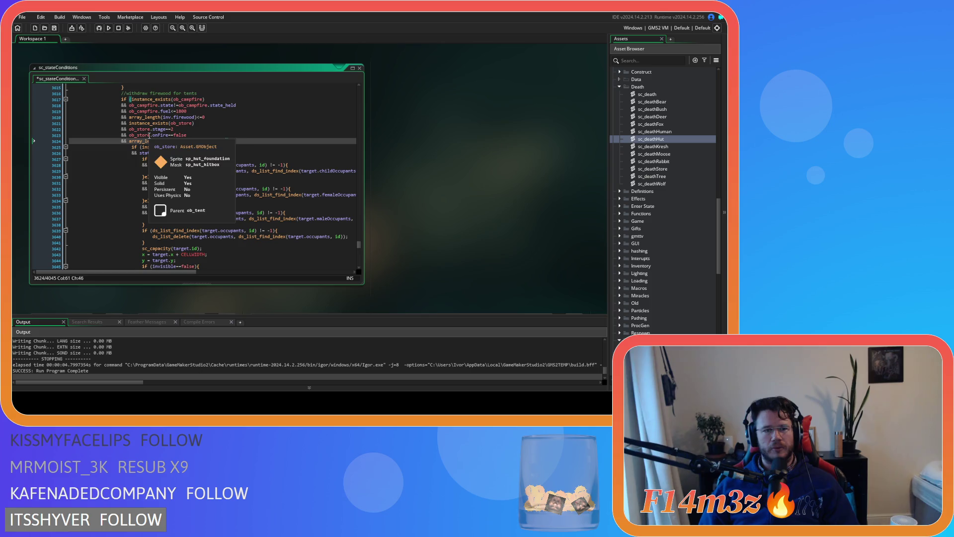
click(190, 123)
click(244, 140)
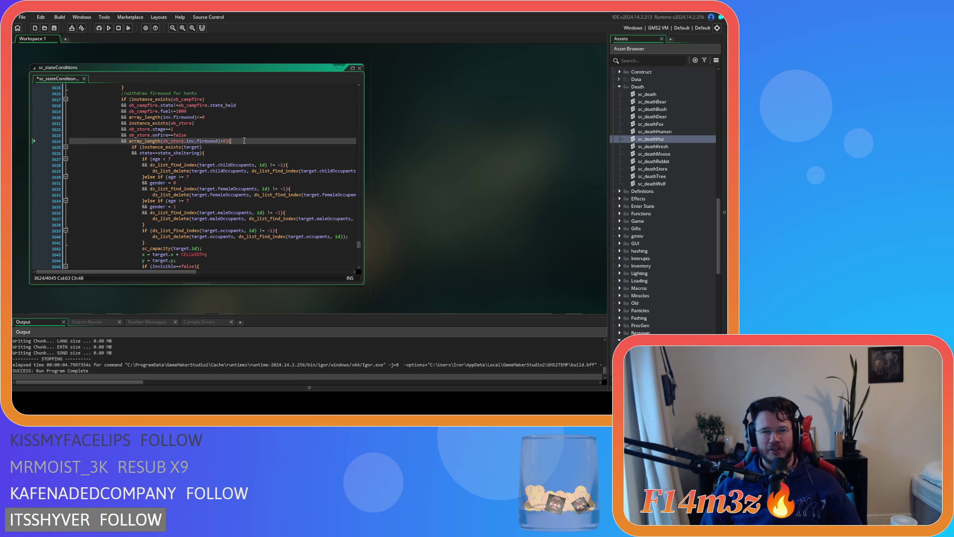
key(ctrl+s)
mouse_move(231, 140)
mouse_down()
mouse_move(233, 103)
mouse_move(226, 140)
mouse_move(149, 102)
mouse_move(122, 101)
mouse_up()
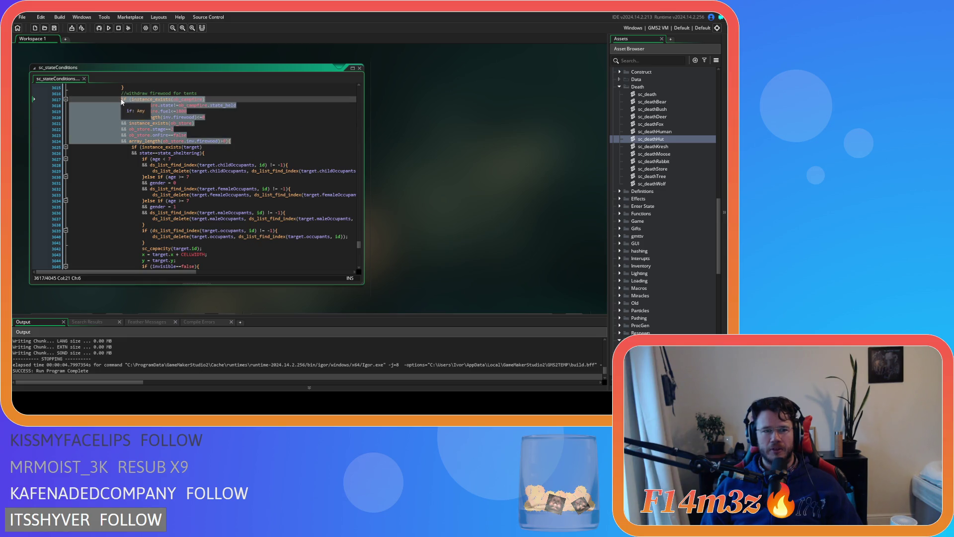